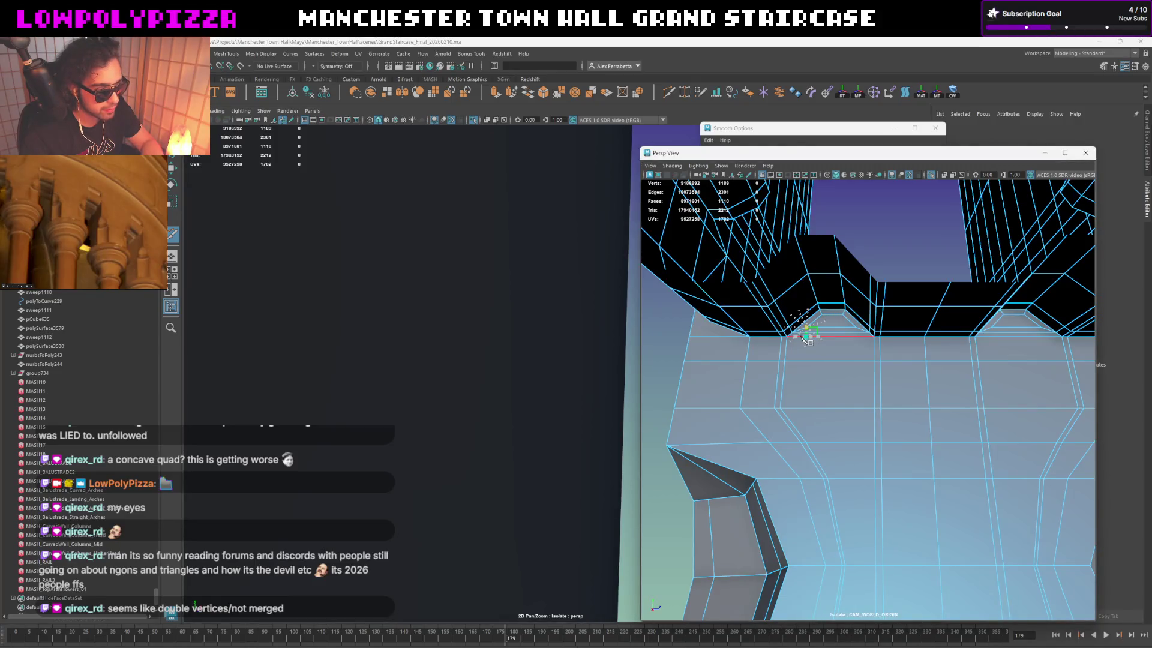
Step: Add two Multi-Cut edges across the arch-corner face
{"action": "left_click", "coordinate": [796, 360]}
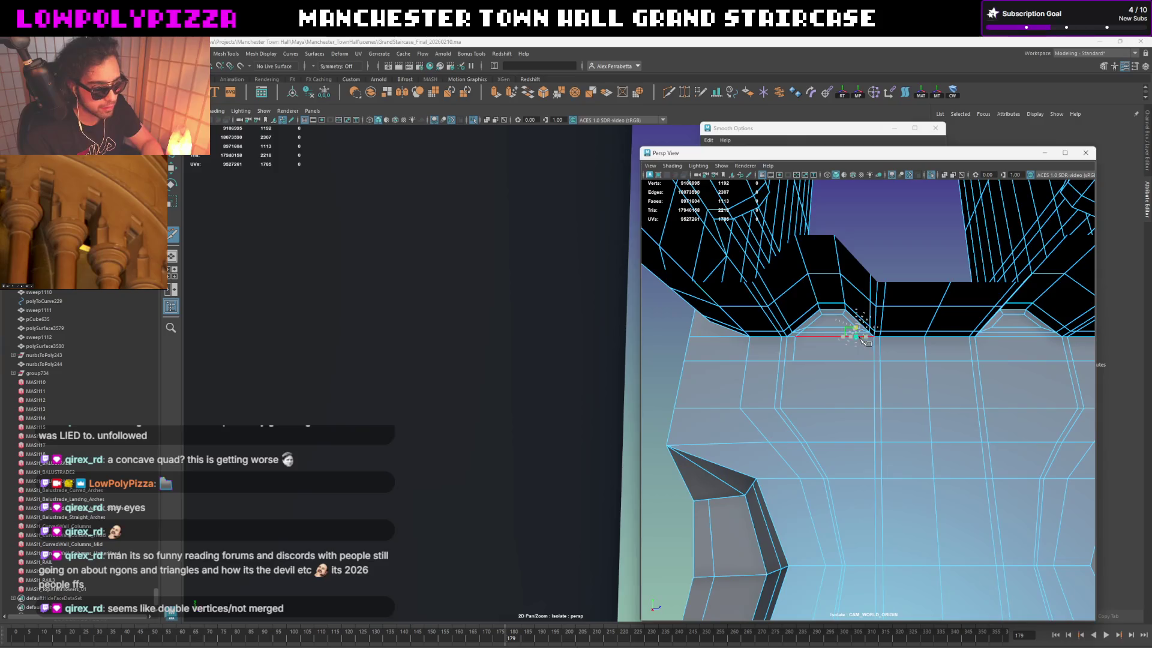
{"action": "left_click", "coordinate": [865, 337]}
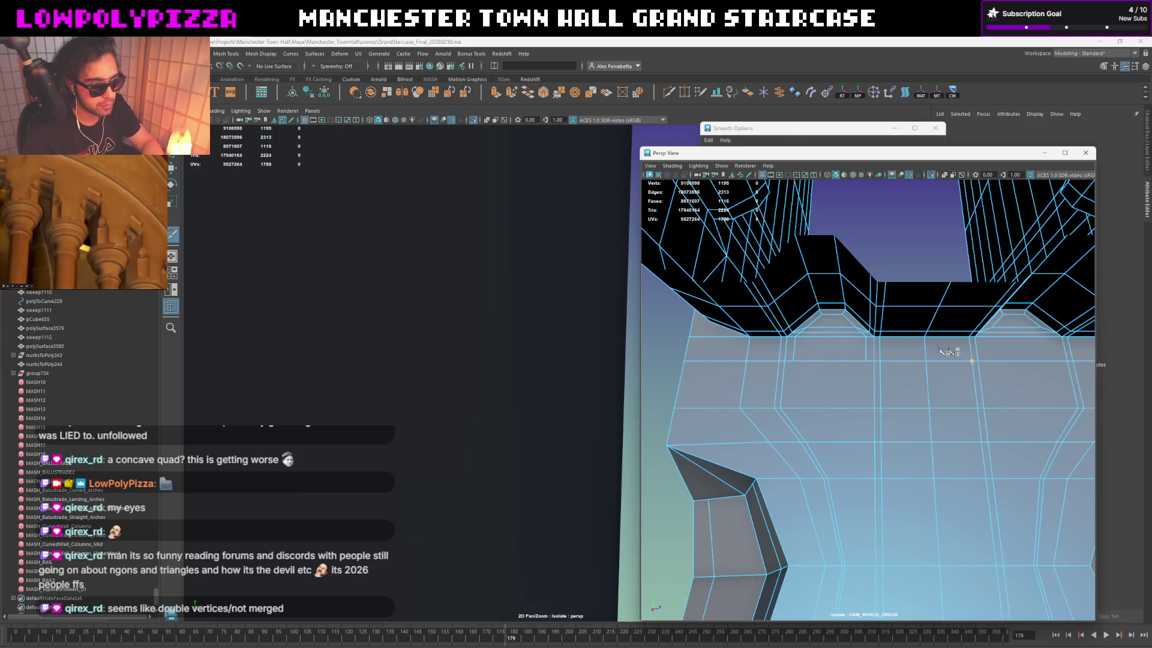
{"action": "key", "text": "q"}
Step: Delete the stray edge at the arch corner
{"action": "right_click_drag", "start_coordinate": [808, 324], "coordinate": [808, 324]}
{"action": "left_click_drag", "start_coordinate": [808, 324], "coordinate": [859, 351], "text": "alt"}
{"action": "right_click_drag", "start_coordinate": [829, 334], "coordinate": [827, 327]}
{"action": "left_click", "coordinate": [829, 334]}
{"action": "key", "text": "ctrl+Delete"}
{"action": "mouse_move", "coordinate": [829, 336]}
{"action": "left_mouse_down", "text": "alt"}
{"action": "mouse_move", "coordinate": [830, 365]}
{"action": "mouse_move", "coordinate": [848, 350]}
{"action": "left_mouse_up", "text": "alt"}
Step: Target Weld the arch-corner vertex into its neighbour and pick an edge on the horizontal loop
{"action": "key", "text": "F9"}
{"action": "left_click", "coordinate": [816, 311]}
{"action": "right_click_drag", "start_coordinate": [847, 324], "coordinate": [845, 300], "text": "shift"}
{"action": "left_click_drag", "start_coordinate": [810, 318], "coordinate": [880, 312]}
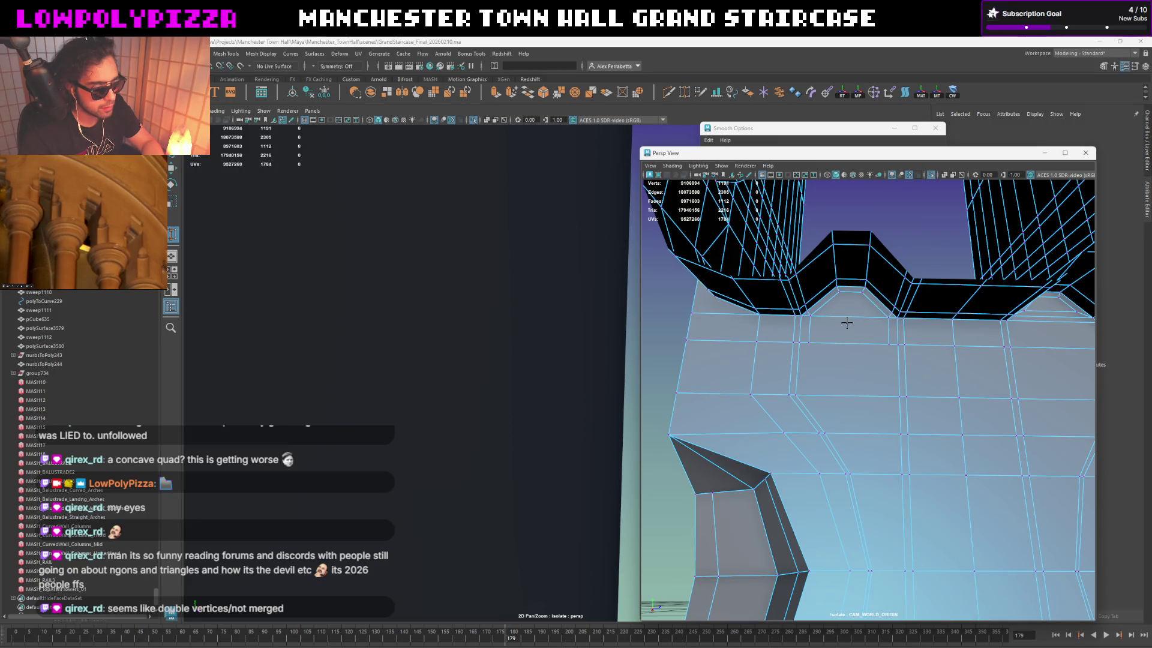
{"action": "right_click_drag", "start_coordinate": [867, 340], "coordinate": [903, 341]}
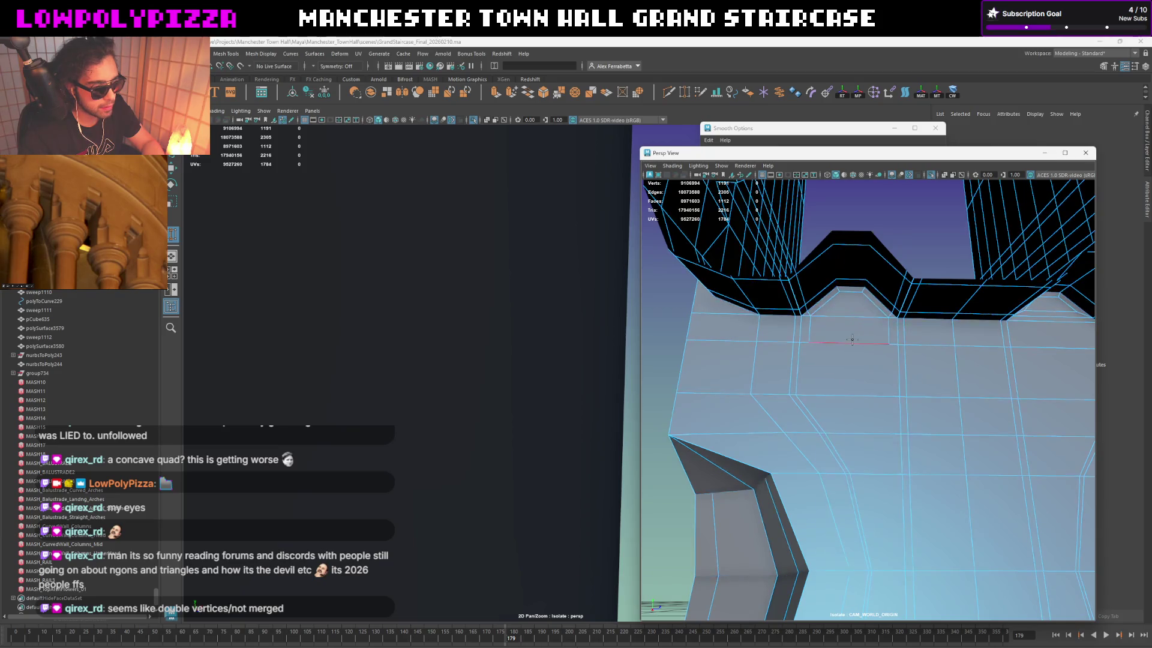
{"action": "left_click", "coordinate": [862, 345]}
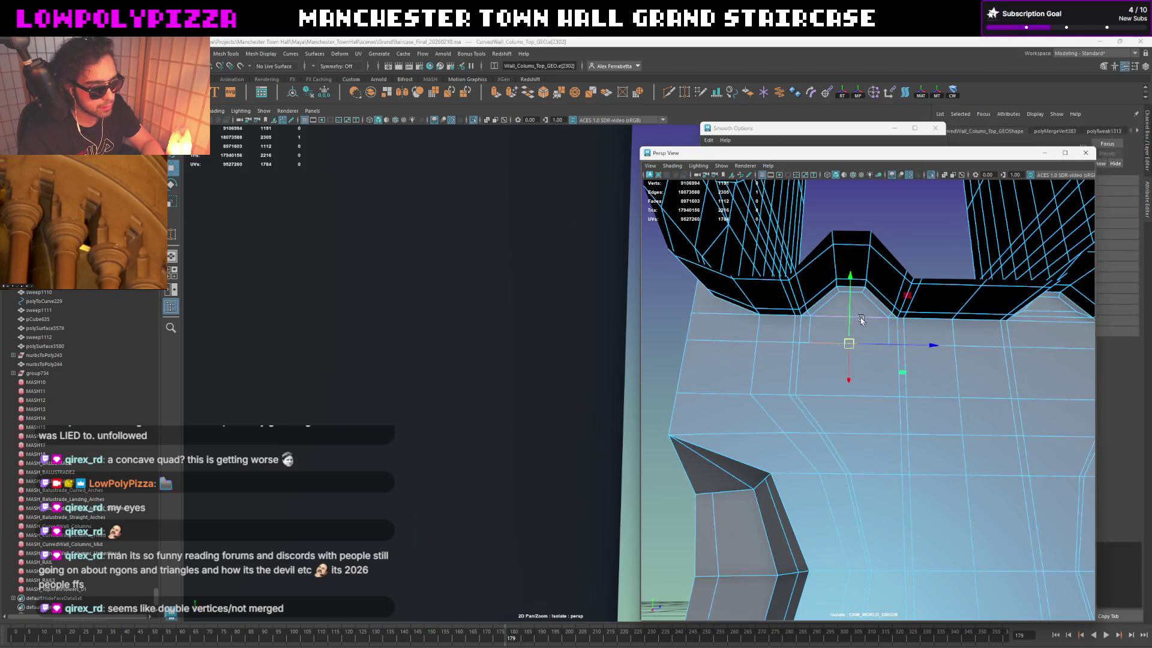
Step: Select the cap's horizontal edge loop and raise it slightly on Y
{"action": "double_click", "coordinate": [880, 331]}
{"action": "left_click_drag", "start_coordinate": [880, 331], "coordinate": [877, 348], "text": "alt"}
{"action": "key", "text": "f"}
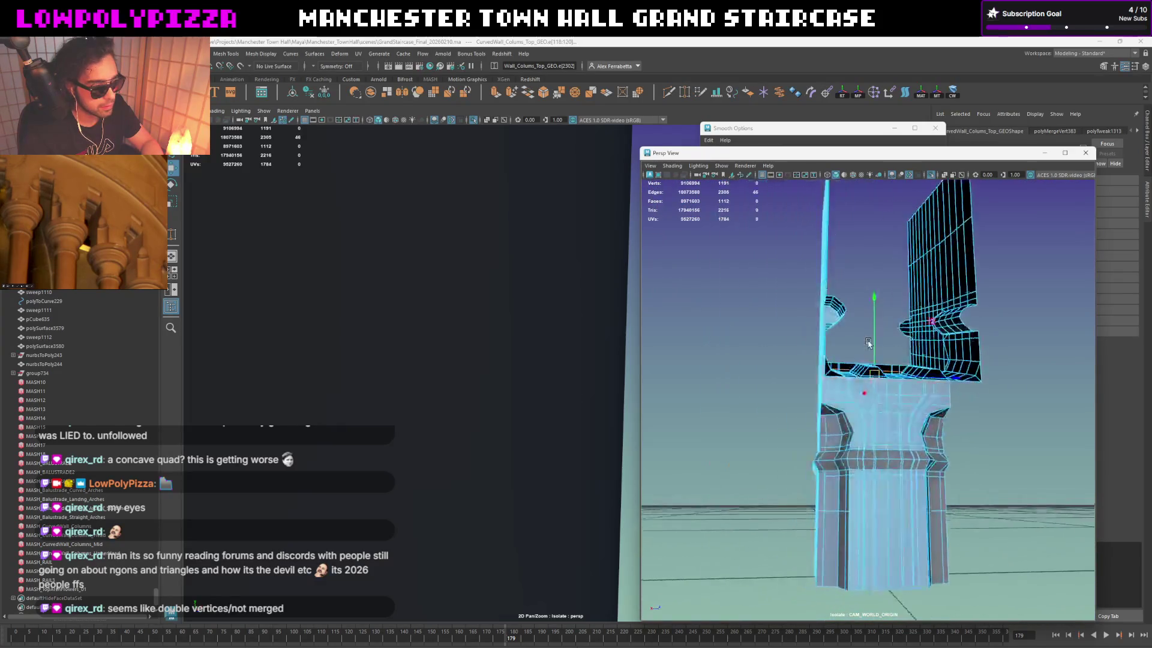
{"action": "scroll", "coordinate": [875, 351], "scroll_direction": "up", "scroll_amount": 5}
{"action": "left_click_drag", "start_coordinate": [884, 280], "coordinate": [884, 267]}
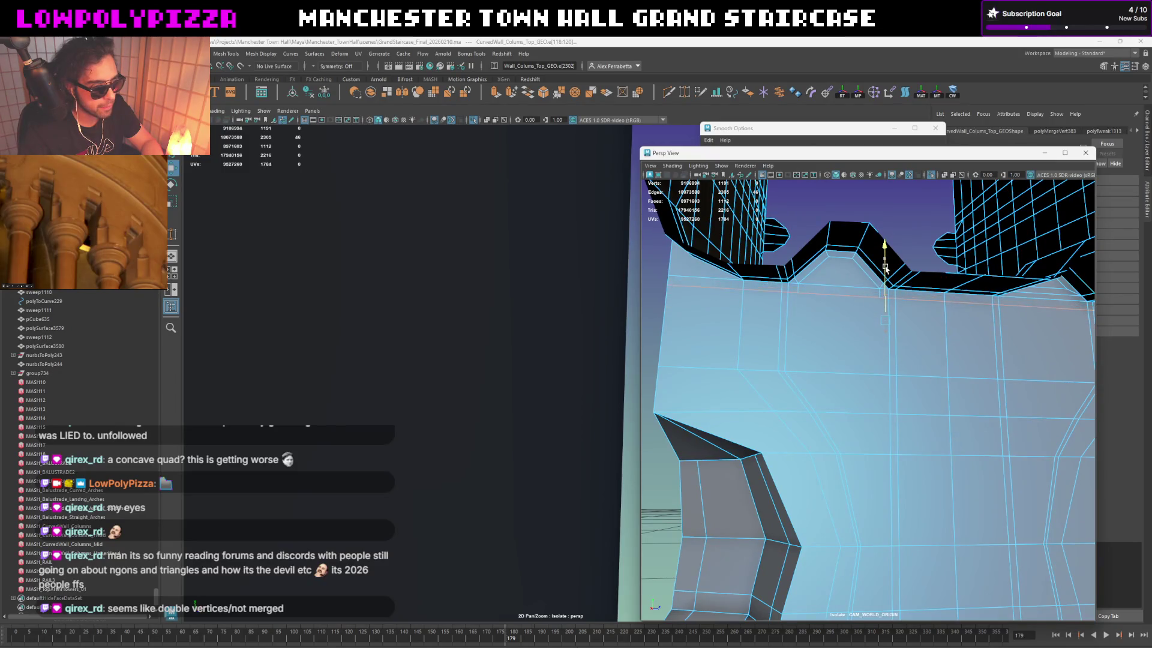
Step: Try merging the vertex near the arch corner into its neighbour, then undo the merge
{"action": "mouse_move", "coordinate": [806, 298]}
{"action": "right_mouse_down"}
{"action": "mouse_move", "coordinate": [784, 288]}
{"action": "mouse_move", "coordinate": [835, 253]}
{"action": "right_mouse_up"}
{"action": "left_click", "coordinate": [789, 298]}
{"action": "right_click", "coordinate": [790, 269], "text": "shift"}
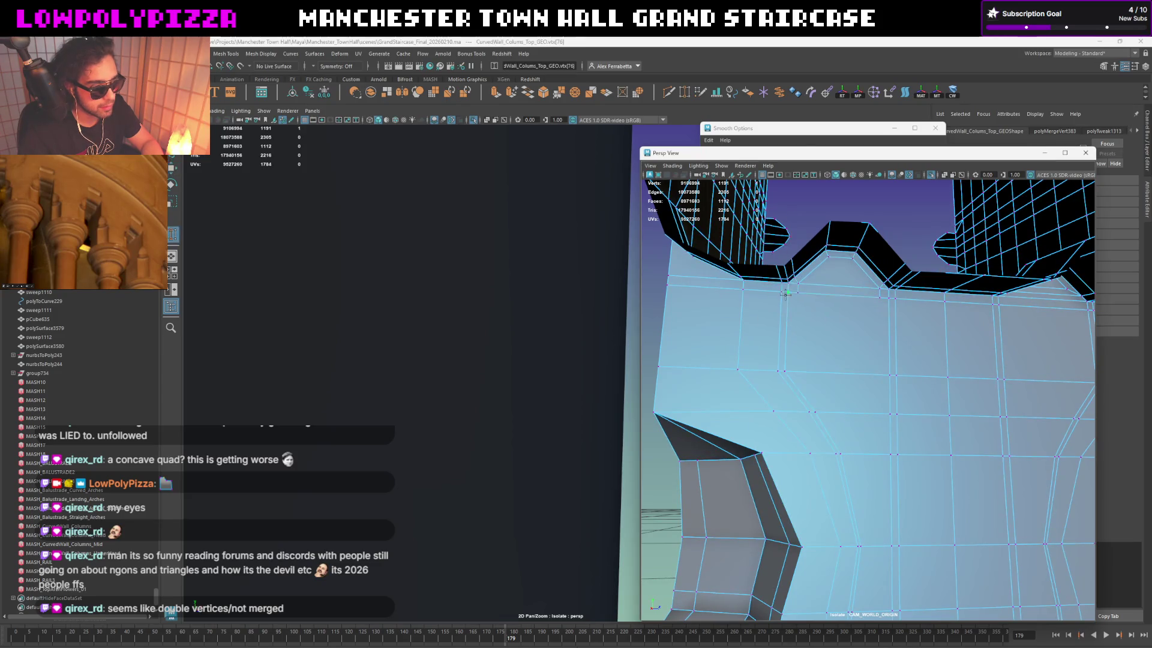
{"action": "mouse_move", "coordinate": [798, 293]}
{"action": "left_mouse_down", "text": "alt"}
{"action": "mouse_move", "coordinate": [821, 295]}
{"action": "mouse_move", "coordinate": [794, 291]}
{"action": "left_mouse_up", "text": "alt"}
{"action": "mouse_move", "coordinate": [791, 291]}
{"action": "middle_mouse_down", "text": "alt"}
{"action": "mouse_move", "coordinate": [790, 269]}
{"action": "mouse_move", "coordinate": [819, 283]}
{"action": "middle_mouse_up", "text": "alt"}
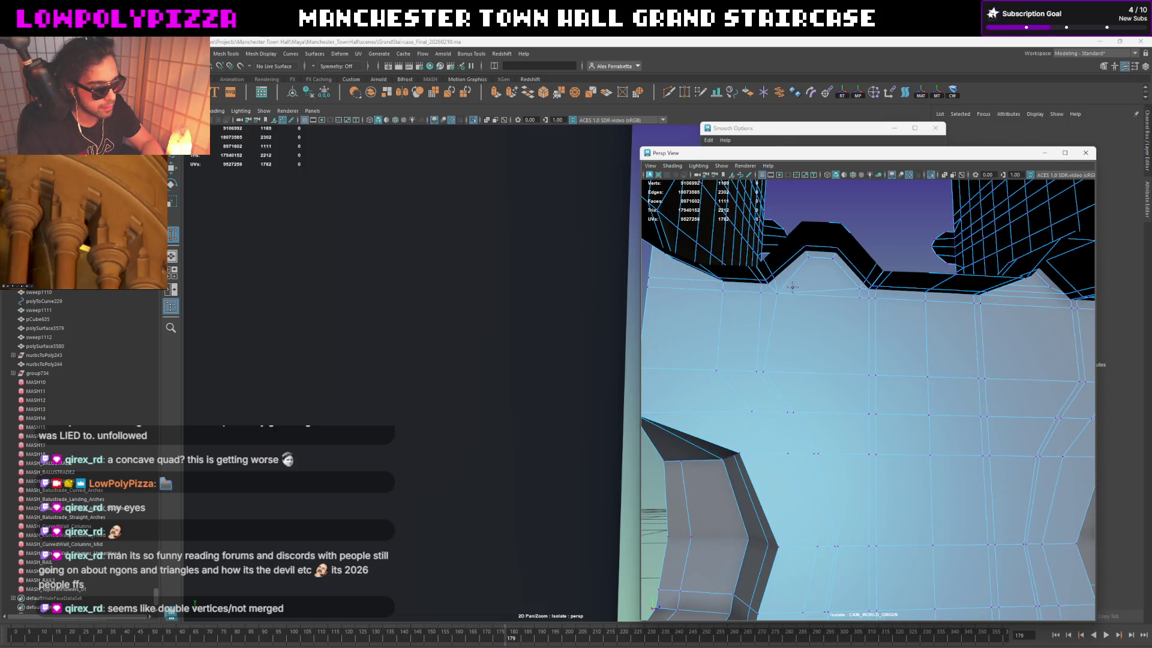
{"action": "key", "text": "ctrl+z"}
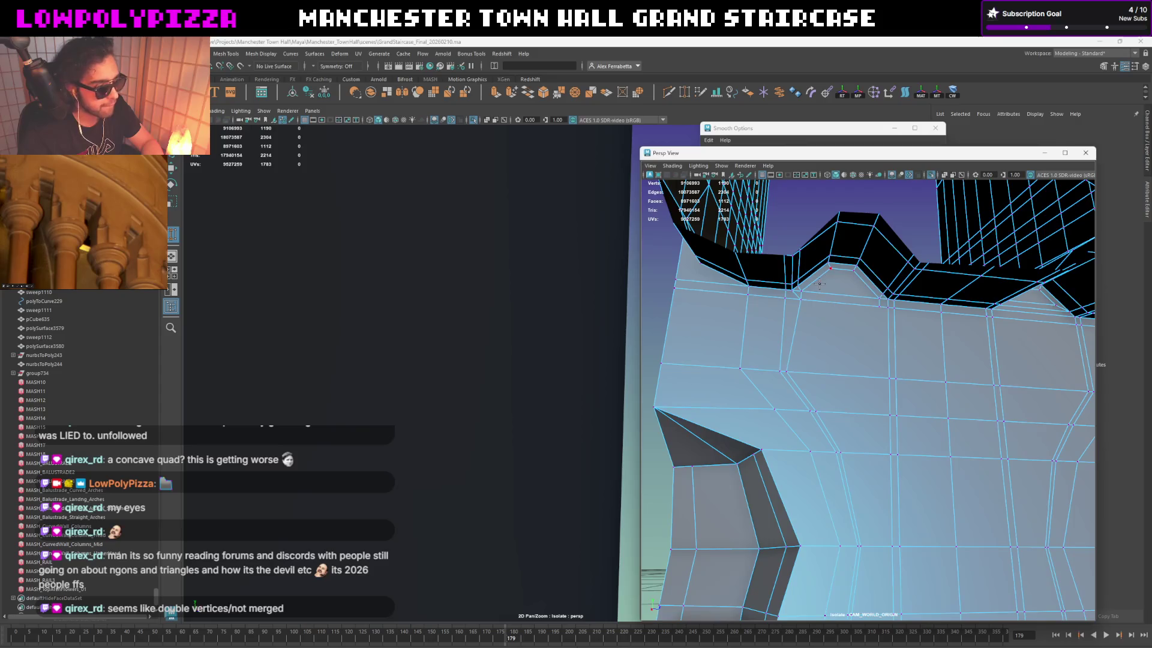
{"action": "key", "text": "ctrl+z"}
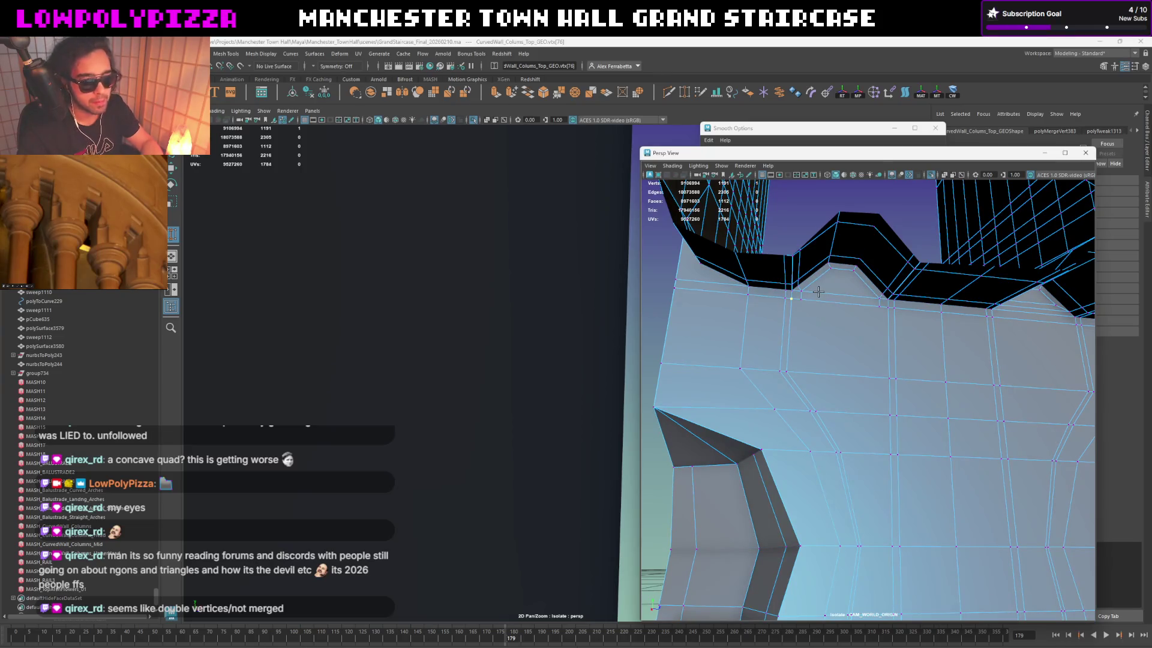
{"action": "left_click_drag", "start_coordinate": [816, 299], "coordinate": [780, 308], "text": "alt"}
{"action": "right_click_drag", "start_coordinate": [784, 298], "coordinate": [801, 282]}
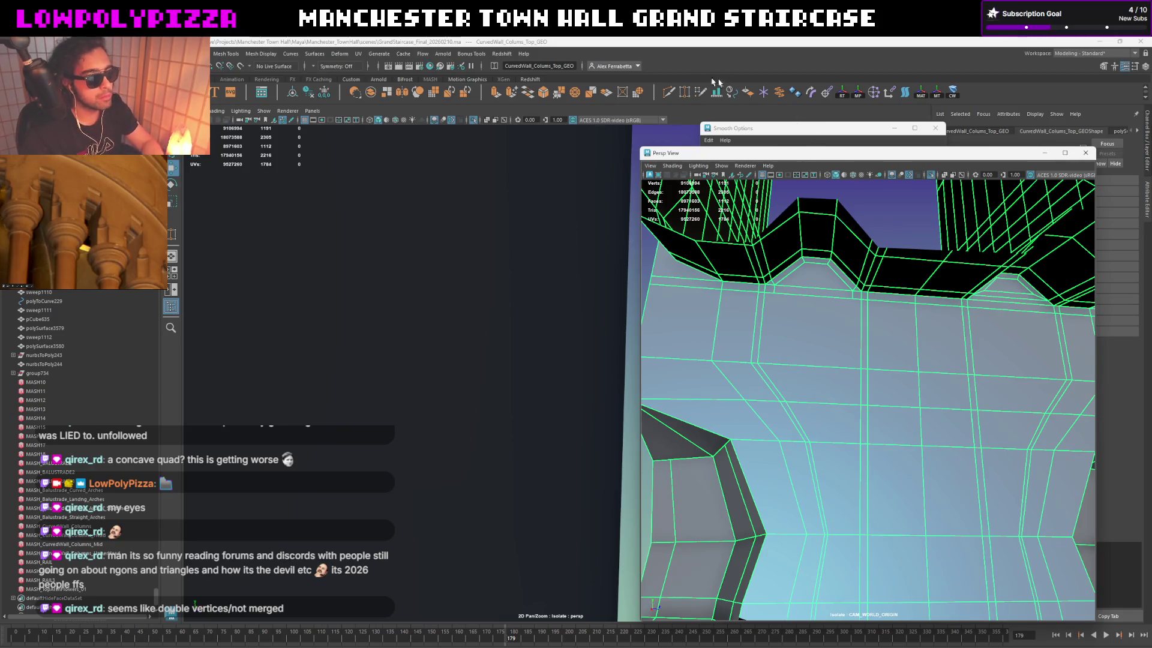
Step: Multi-Cut a new vertical edge down from the top vertex, then preview the smoothed mesh
{"action": "left_click", "coordinate": [672, 94]}
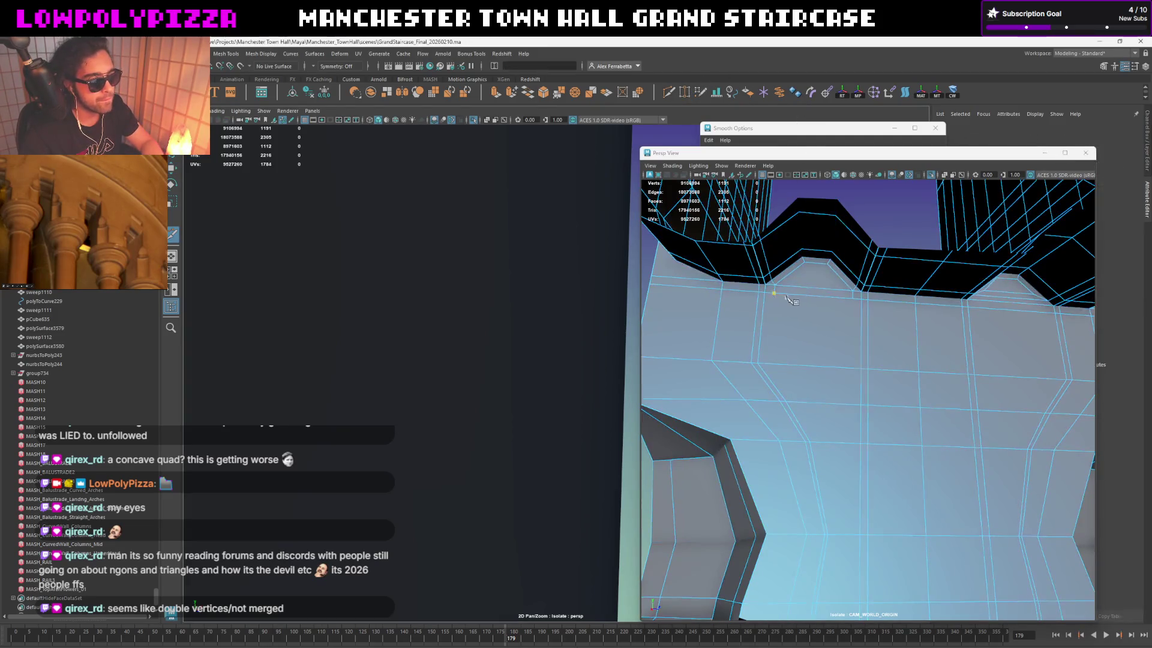
{"action": "left_click", "coordinate": [768, 363]}
{"action": "left_click", "coordinate": [842, 296]}
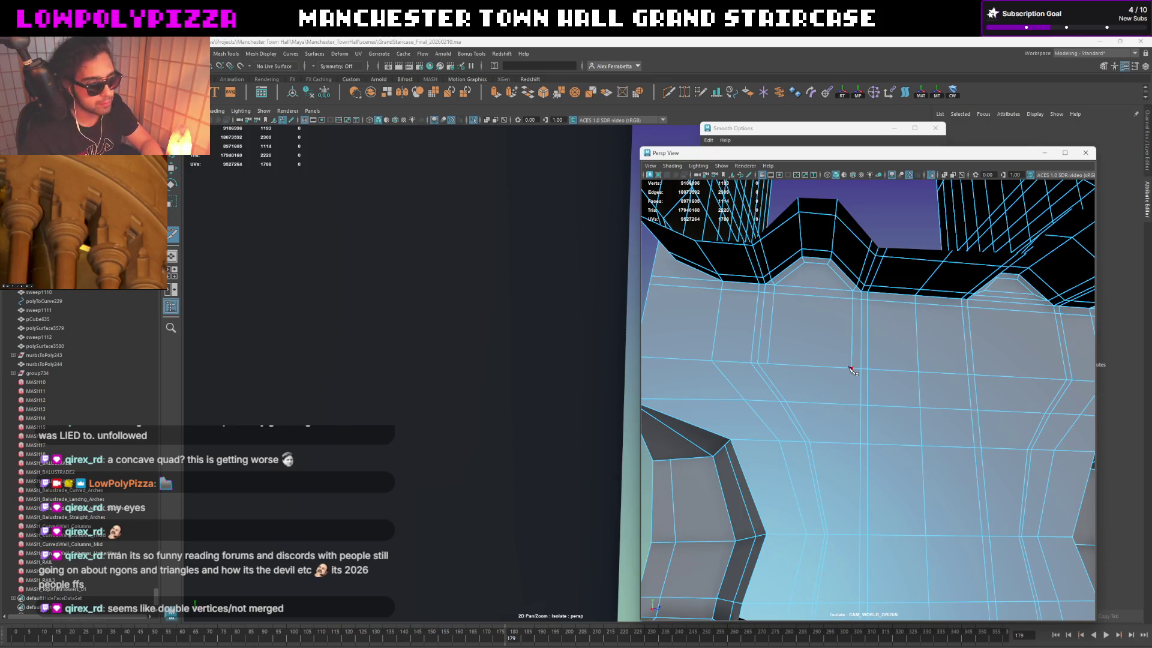
{"action": "key", "text": "3"}
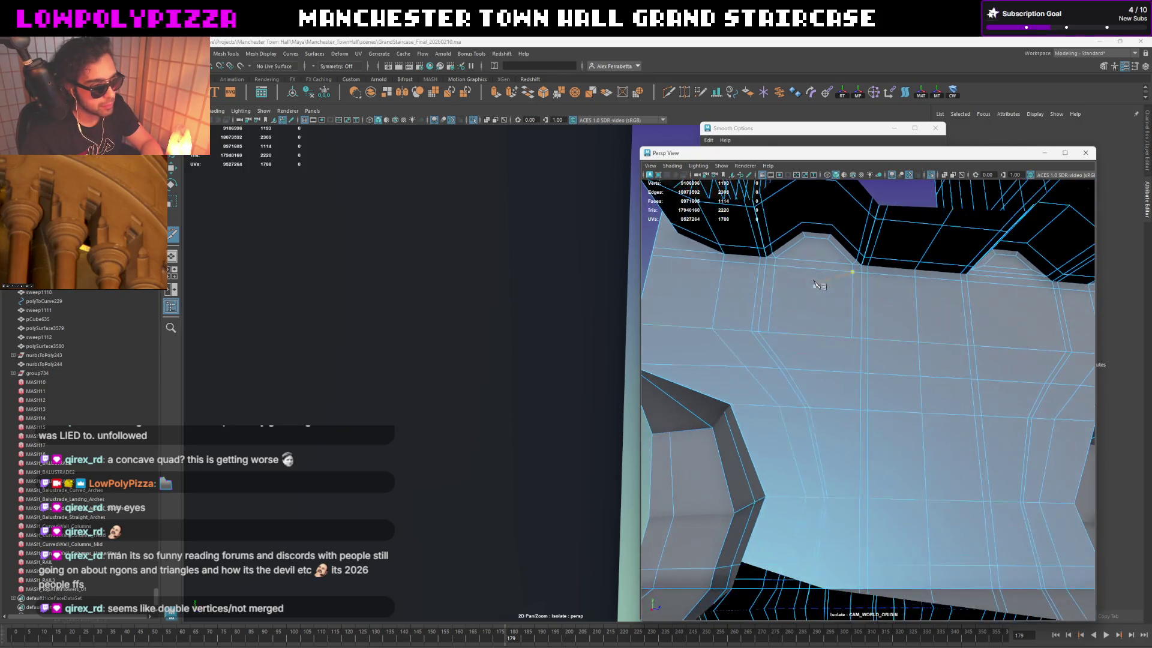
{"action": "key", "text": "F8"}
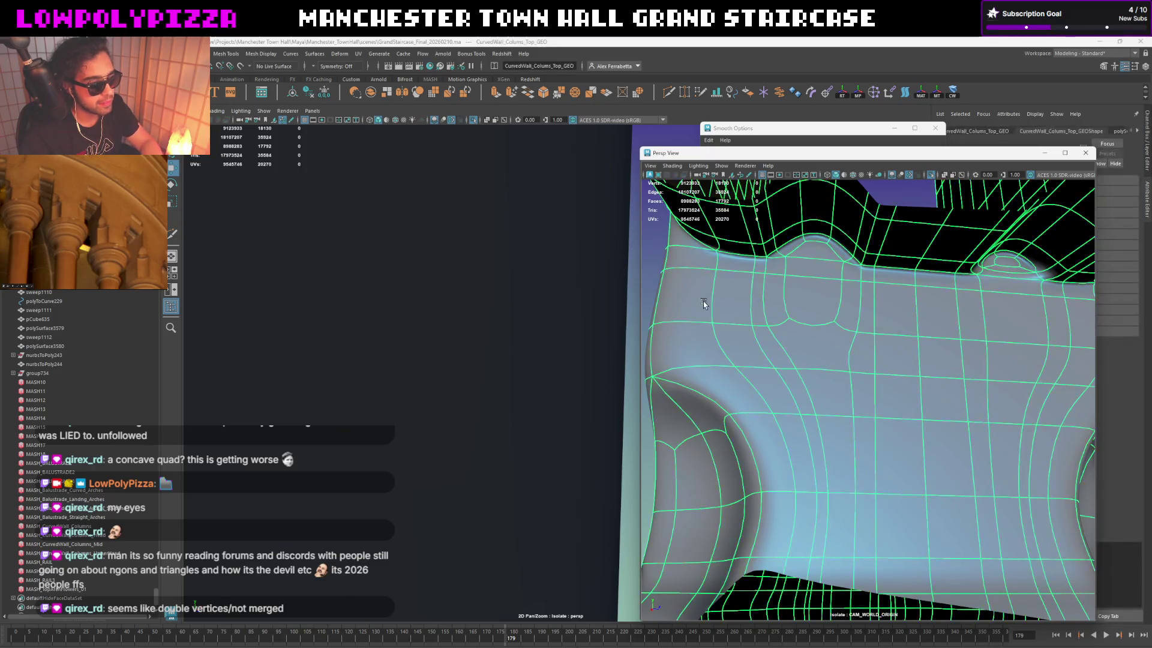
{"action": "left_click", "coordinate": [650, 290]}
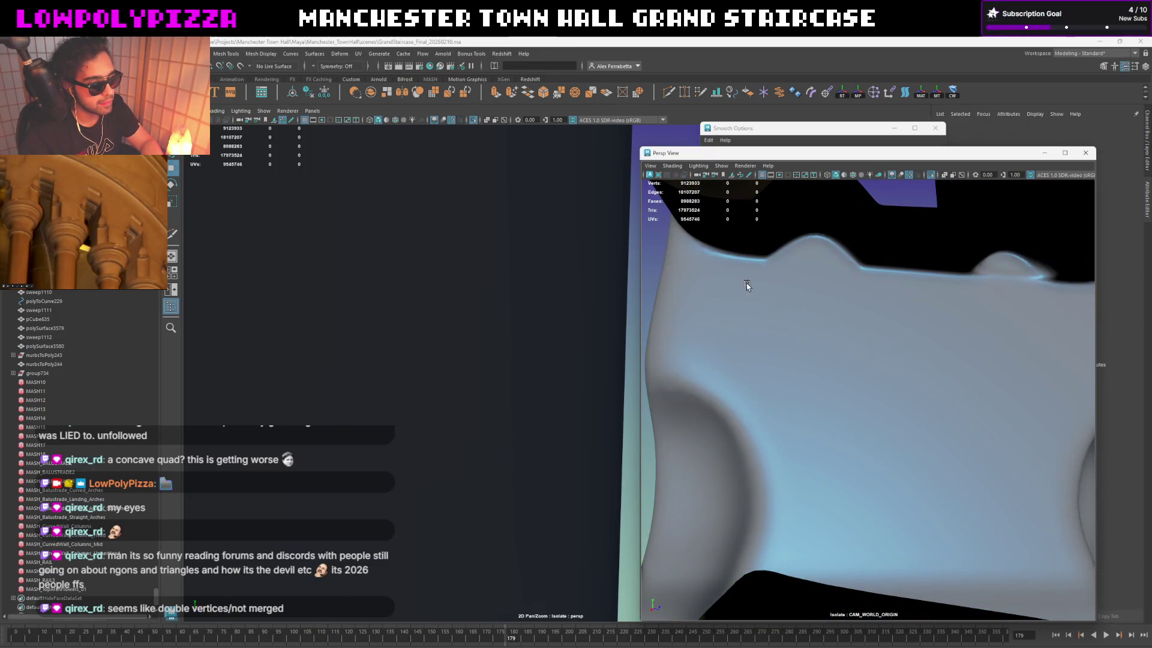
{"action": "left_click", "coordinate": [810, 288]}
{"action": "scroll", "coordinate": [809, 288], "scroll_direction": "down", "scroll_amount": 1}
{"action": "scroll", "coordinate": [821, 274], "scroll_direction": "down", "scroll_amount": 1}
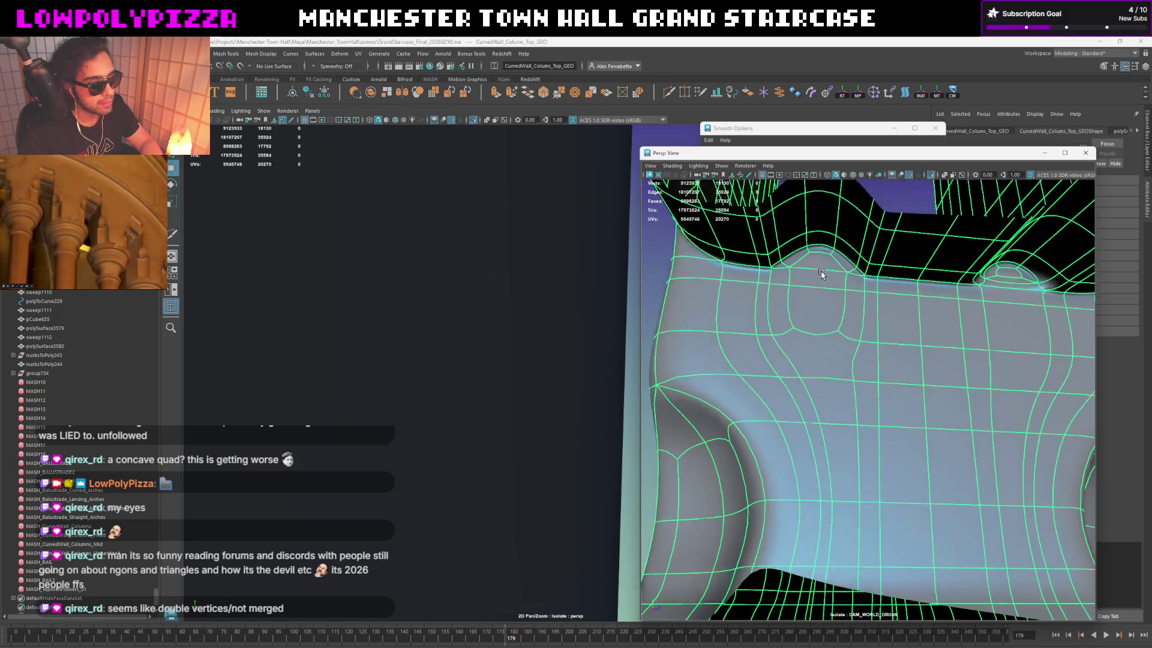
{"action": "key", "text": "1"}
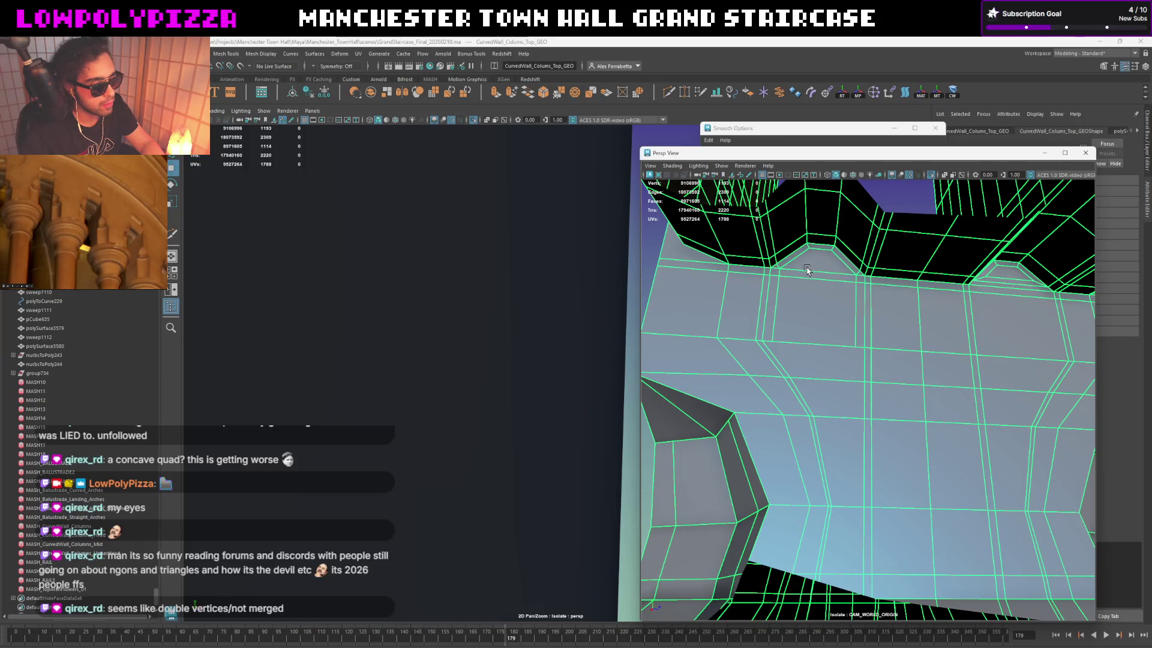
{"action": "key", "text": "3"}
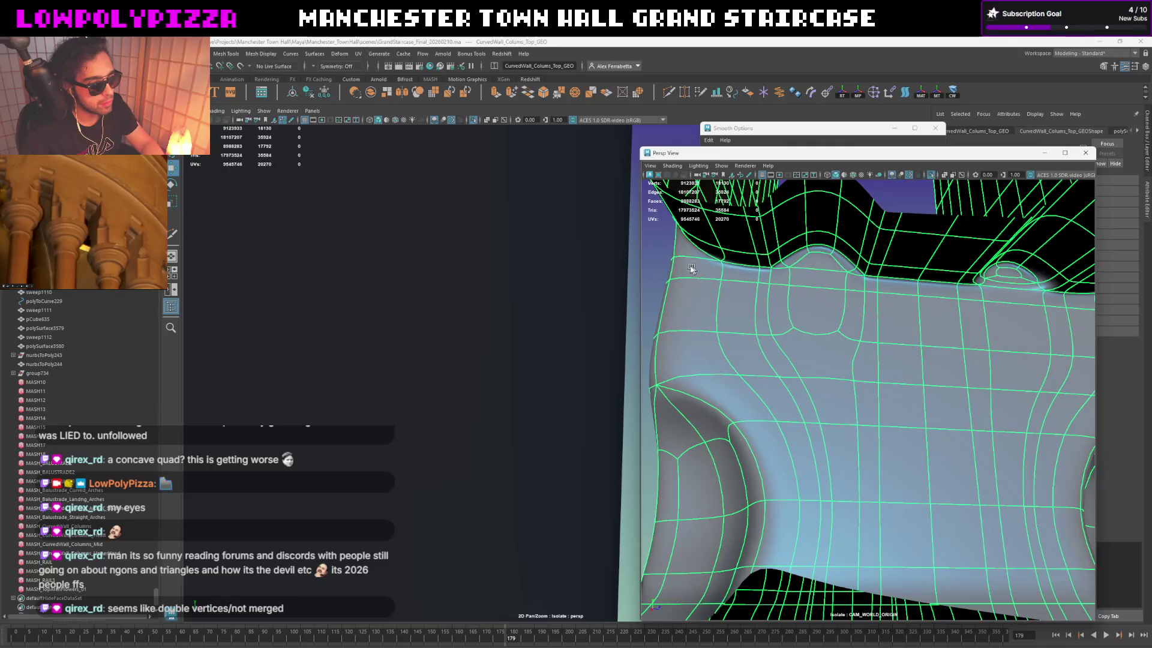
{"action": "left_click", "coordinate": [729, 271]}
{"action": "key", "text": "f"}
{"action": "mouse_move", "coordinate": [857, 301]}
{"action": "left_mouse_down", "text": "alt"}
{"action": "mouse_move", "coordinate": [852, 291]}
{"action": "mouse_move", "coordinate": [847, 329]}
{"action": "left_mouse_up", "text": "alt"}
{"action": "right_click_drag", "start_coordinate": [847, 329], "coordinate": [880, 337], "text": "alt"}
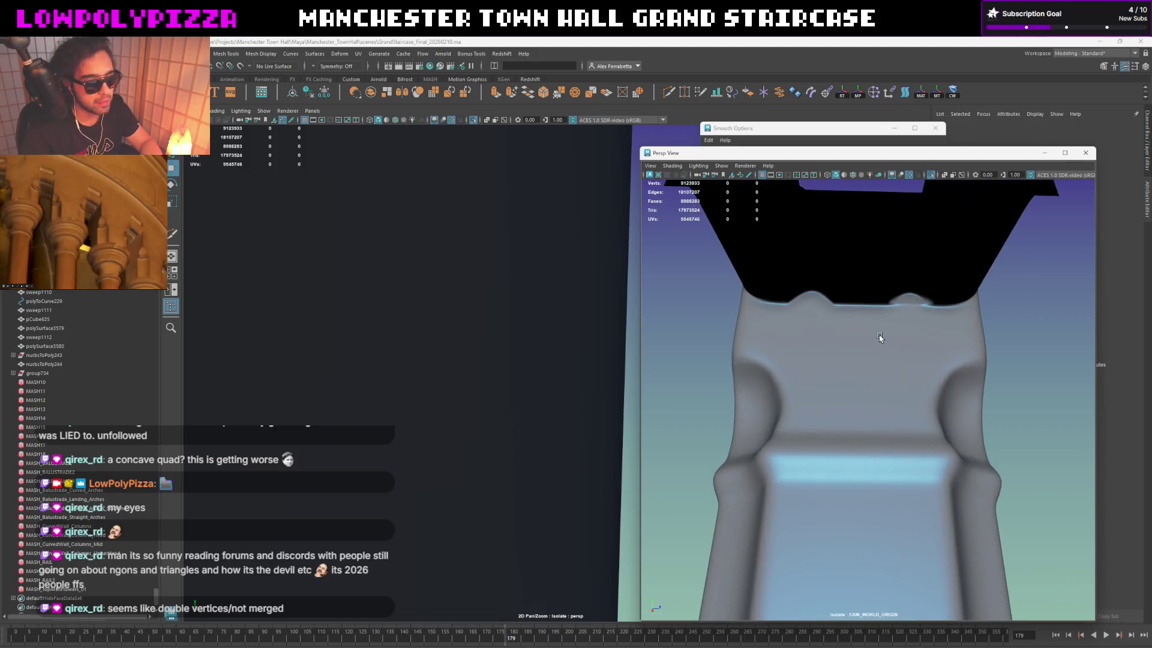
{"action": "left_click", "coordinate": [846, 322]}
{"action": "key", "text": "1"}
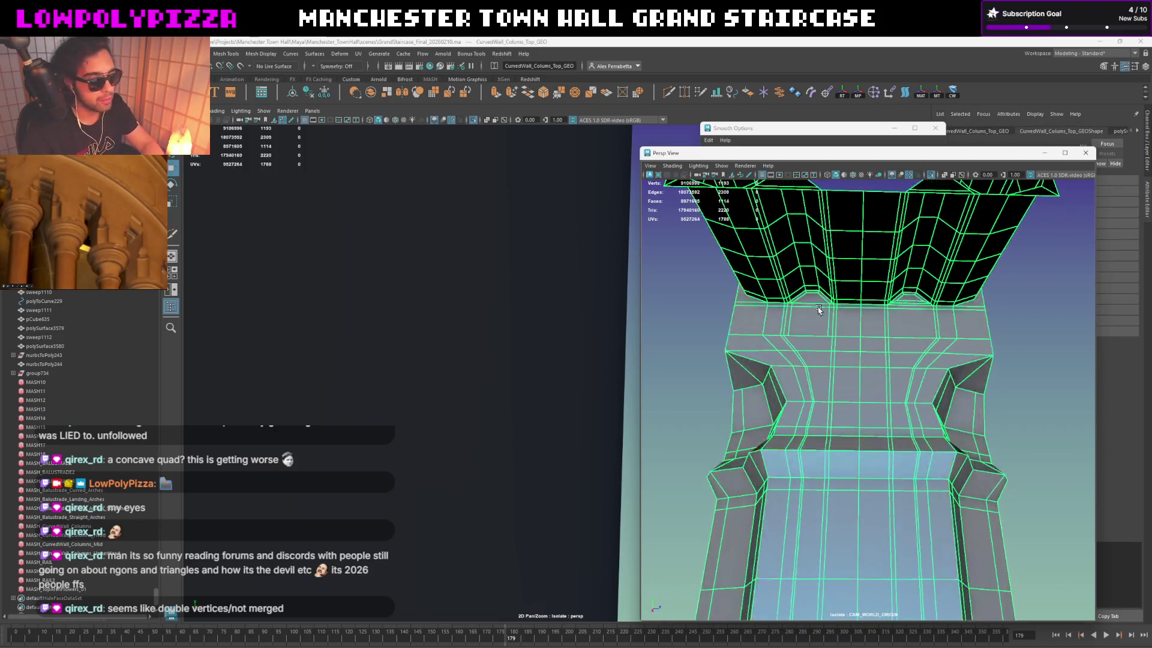
Step: Weld the arch-corner vertex and one more vertex onto their neighbours
{"action": "scroll", "coordinate": [809, 301], "scroll_direction": "up", "scroll_amount": 5}
{"action": "left_click_drag", "start_coordinate": [828, 294], "coordinate": [834, 312], "text": "alt"}
{"action": "right_click", "coordinate": [832, 339]}
{"action": "left_click", "coordinate": [833, 315]}
{"action": "left_click", "coordinate": [791, 335]}
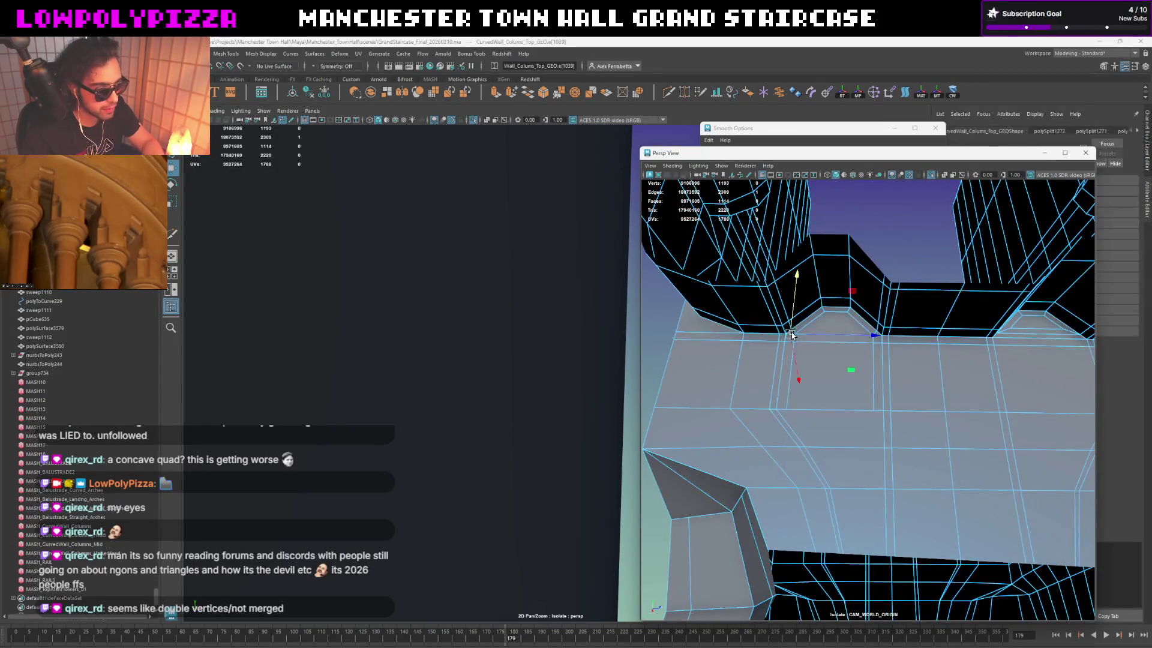
{"action": "left_click", "coordinate": [888, 351]}
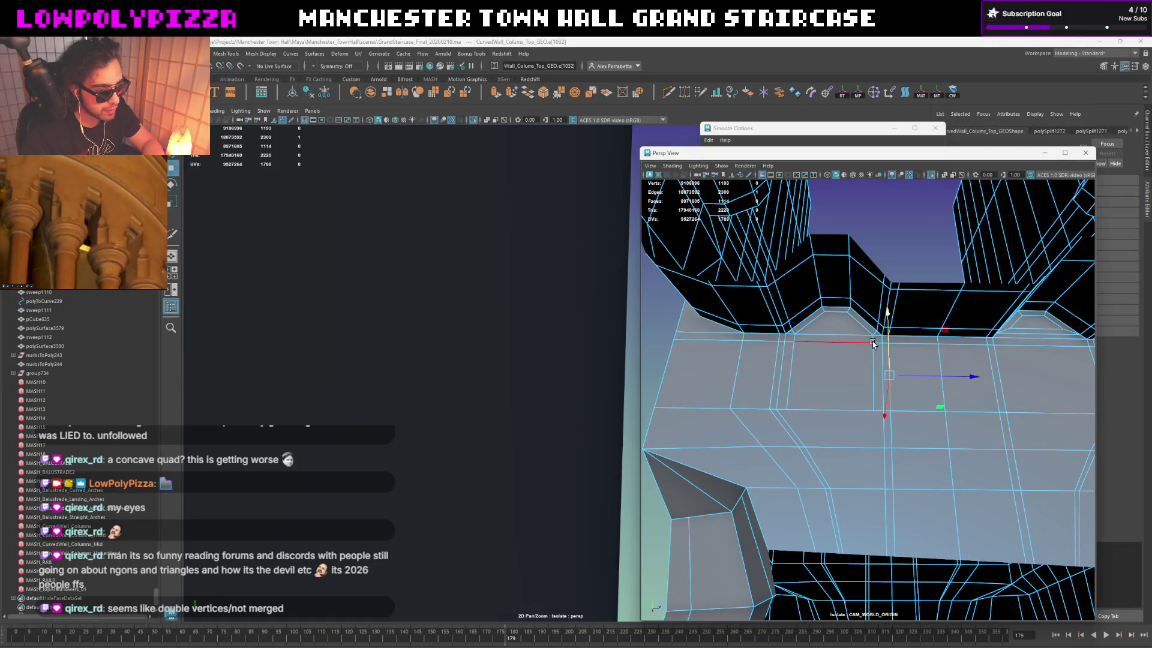
{"action": "right_click_drag", "start_coordinate": [870, 344], "coordinate": [833, 343]}
{"action": "right_click_drag", "start_coordinate": [804, 298], "coordinate": [796, 333], "text": "shift"}
{"action": "left_click_drag", "start_coordinate": [796, 333], "coordinate": [795, 338]}
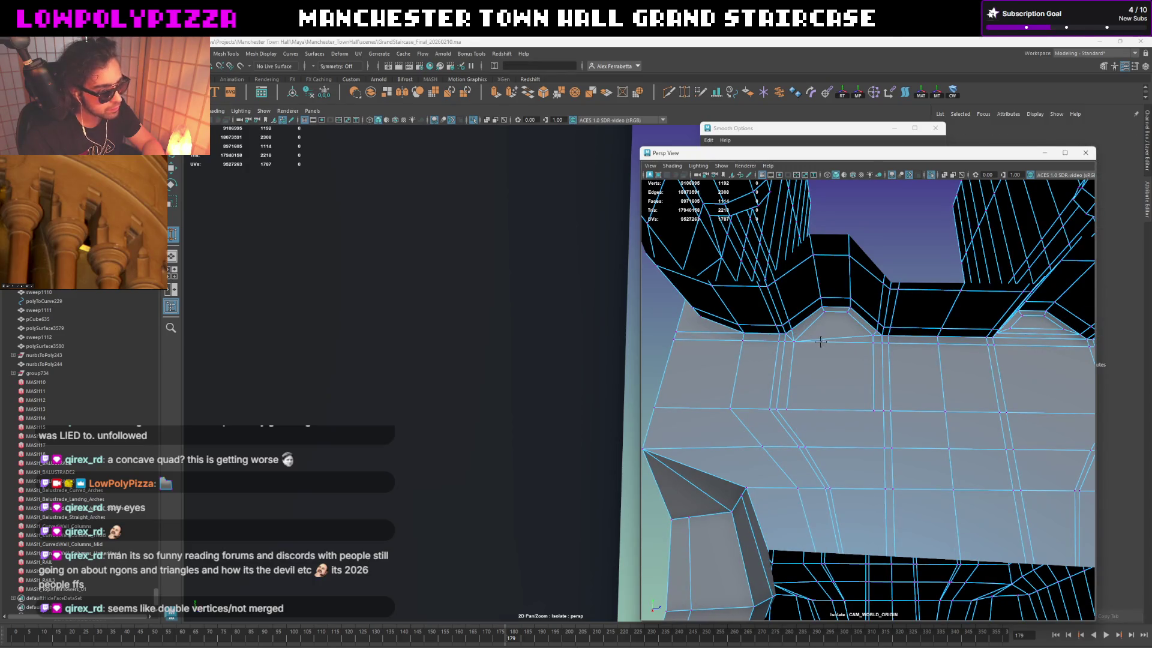
{"action": "left_click_drag", "start_coordinate": [864, 336], "coordinate": [869, 340]}
{"action": "key", "text": "q"}
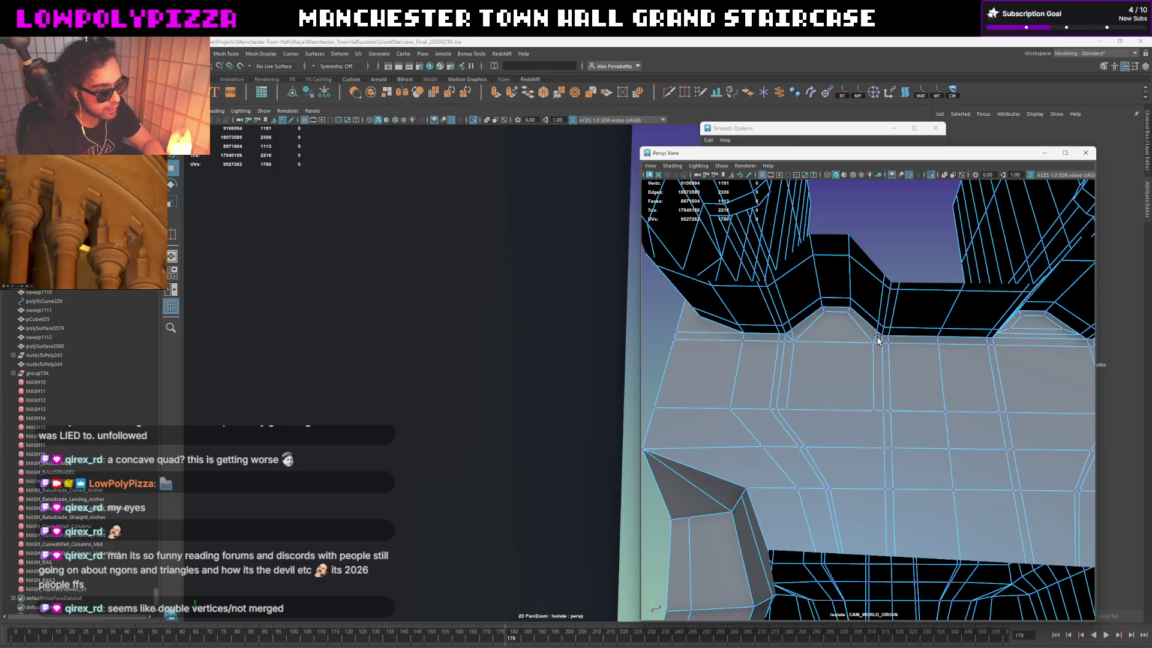
Step: Delete the two stray edges on either side of the arch
{"action": "key", "text": "w"}
{"action": "left_click", "coordinate": [792, 336]}
{"action": "right_click_drag", "start_coordinate": [792, 339], "coordinate": [791, 339]}
{"action": "left_click", "coordinate": [761, 340]}
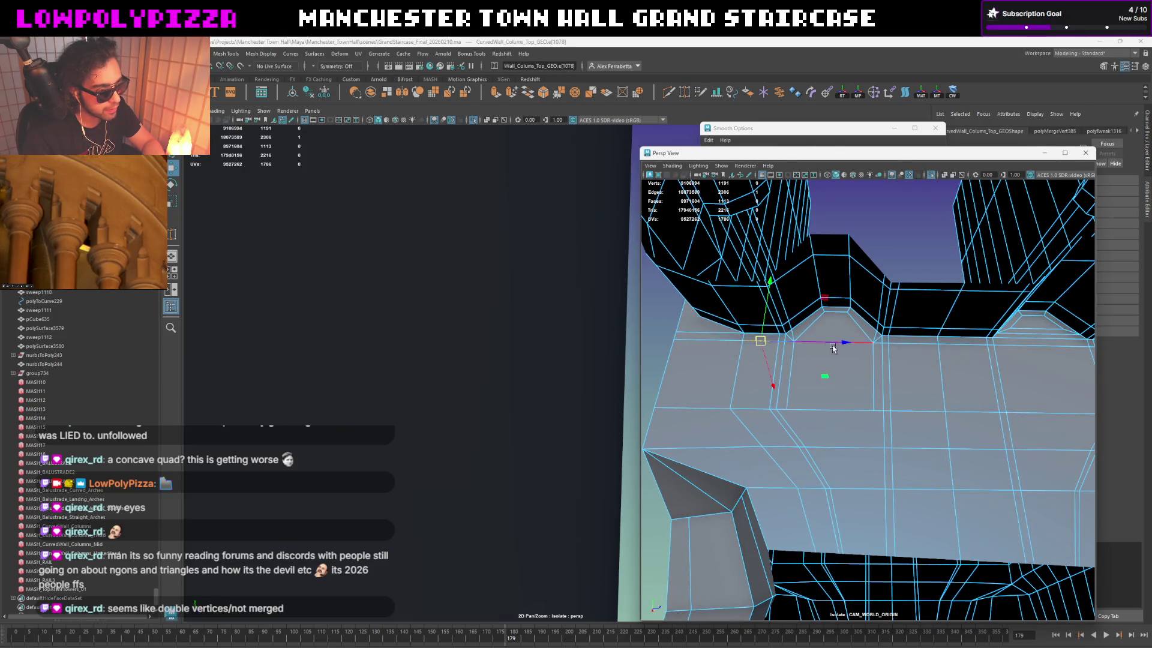
{"action": "left_click", "coordinate": [869, 340], "text": "shift"}
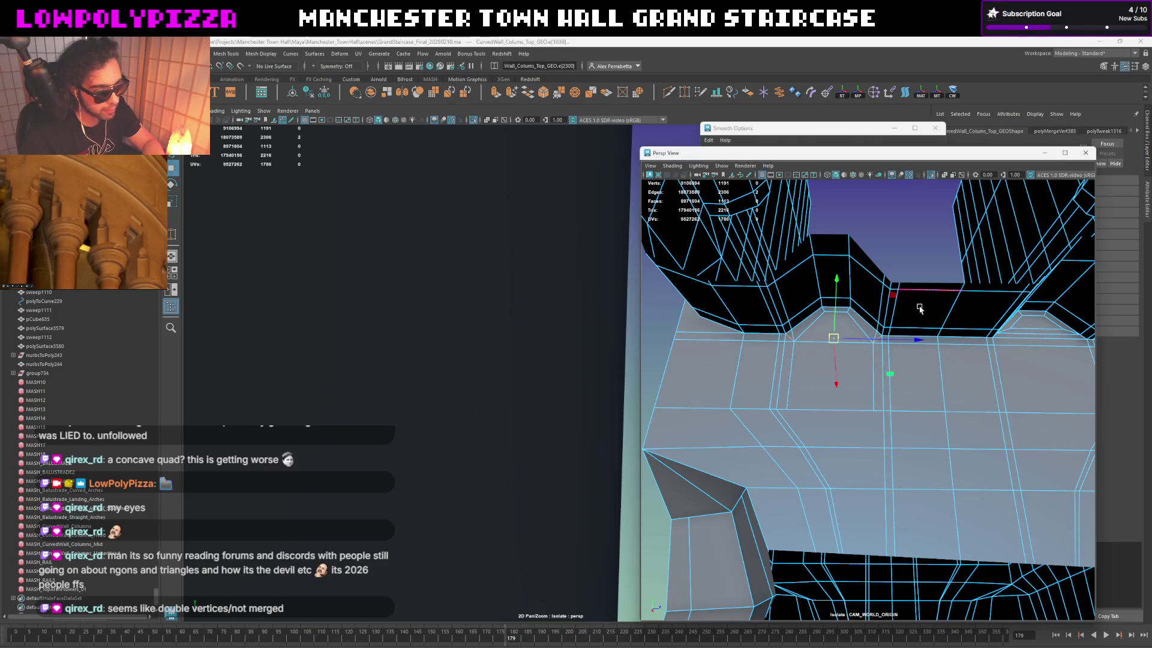
{"action": "key", "text": "Delete"}
{"action": "mouse_move", "coordinate": [918, 306]}
{"action": "left_mouse_down", "text": "alt"}
{"action": "mouse_move", "coordinate": [841, 326]}
{"action": "mouse_move", "coordinate": [853, 352]}
{"action": "left_mouse_up", "text": "alt"}
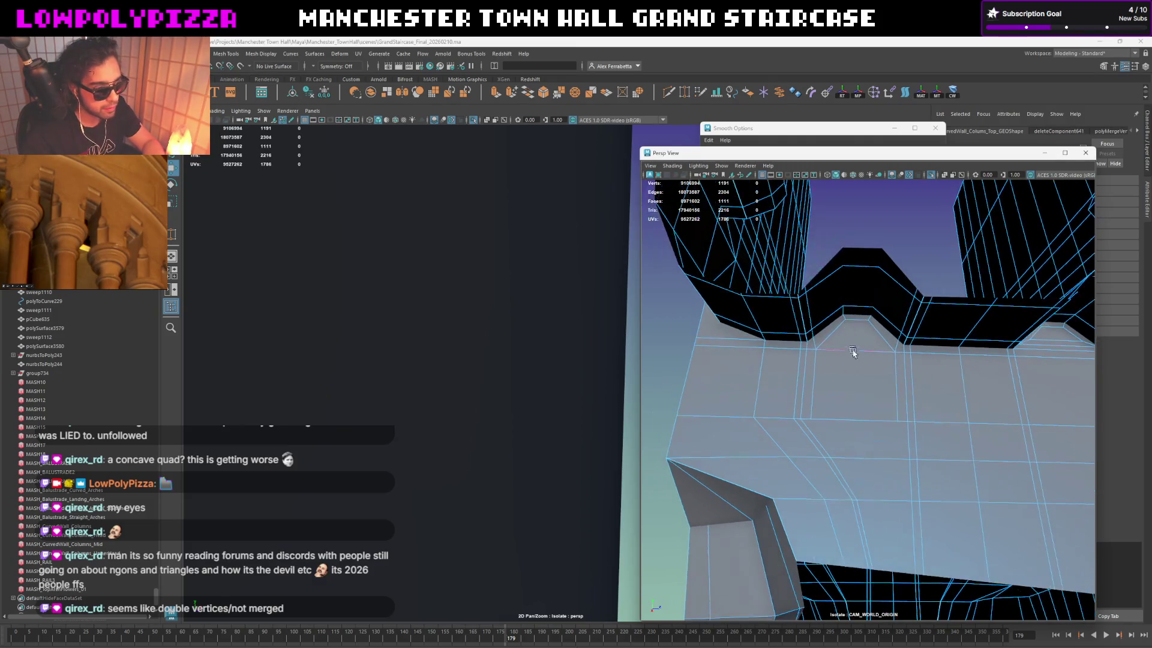
Step: Cut a new horizontal edge line across the cap just below the top ledge
{"action": "right_click_drag", "start_coordinate": [819, 355], "coordinate": [822, 333]}
{"action": "left_click", "coordinate": [813, 384]}
{"action": "left_click", "coordinate": [895, 375], "text": "shift"}
{"action": "key", "text": "e"}
{"action": "key", "text": "ctrl+shift+x"}
{"action": "left_click", "coordinate": [855, 384]}
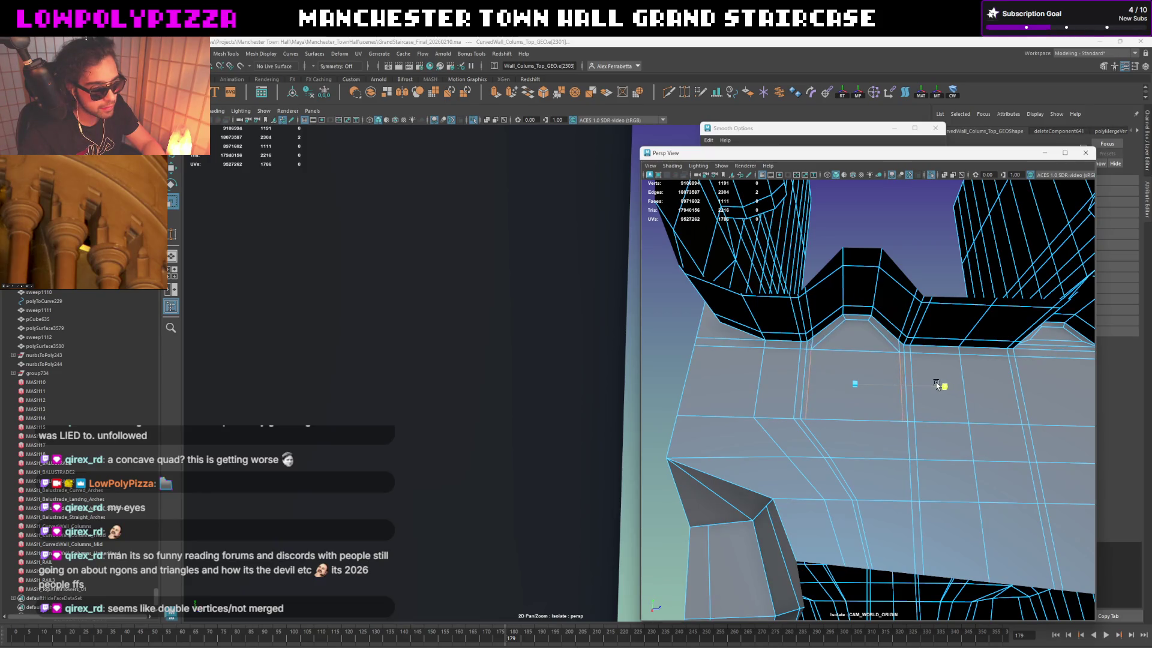
{"action": "left_click", "coordinate": [933, 383]}
{"action": "key", "text": "Return"}
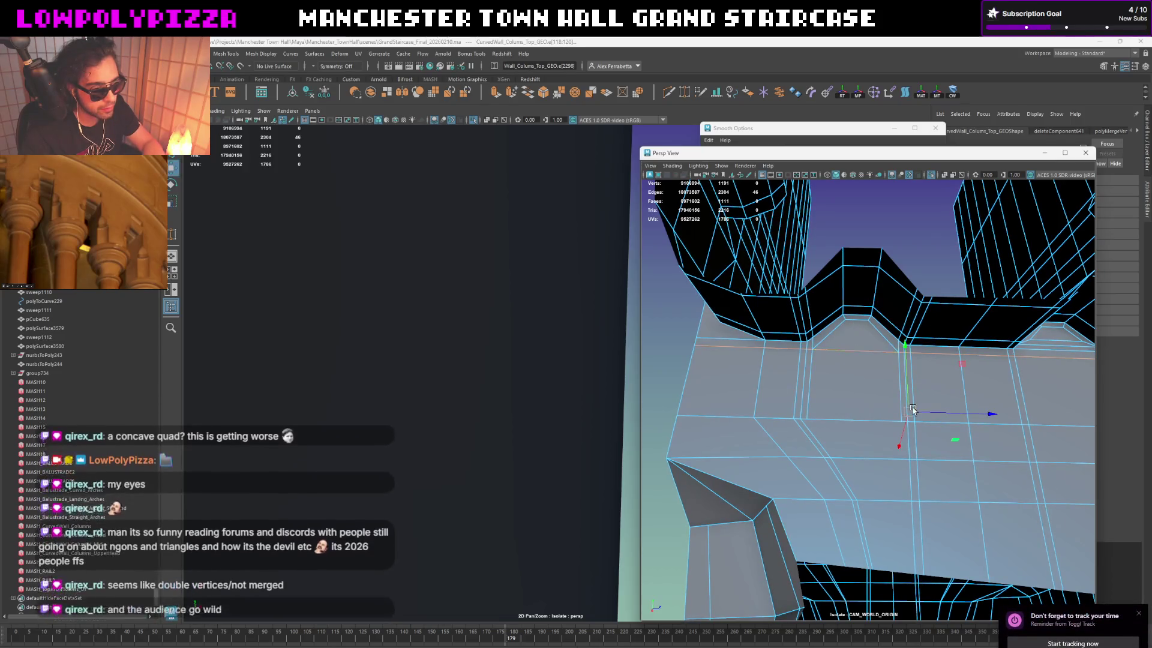
{"action": "left_click", "coordinate": [909, 376]}
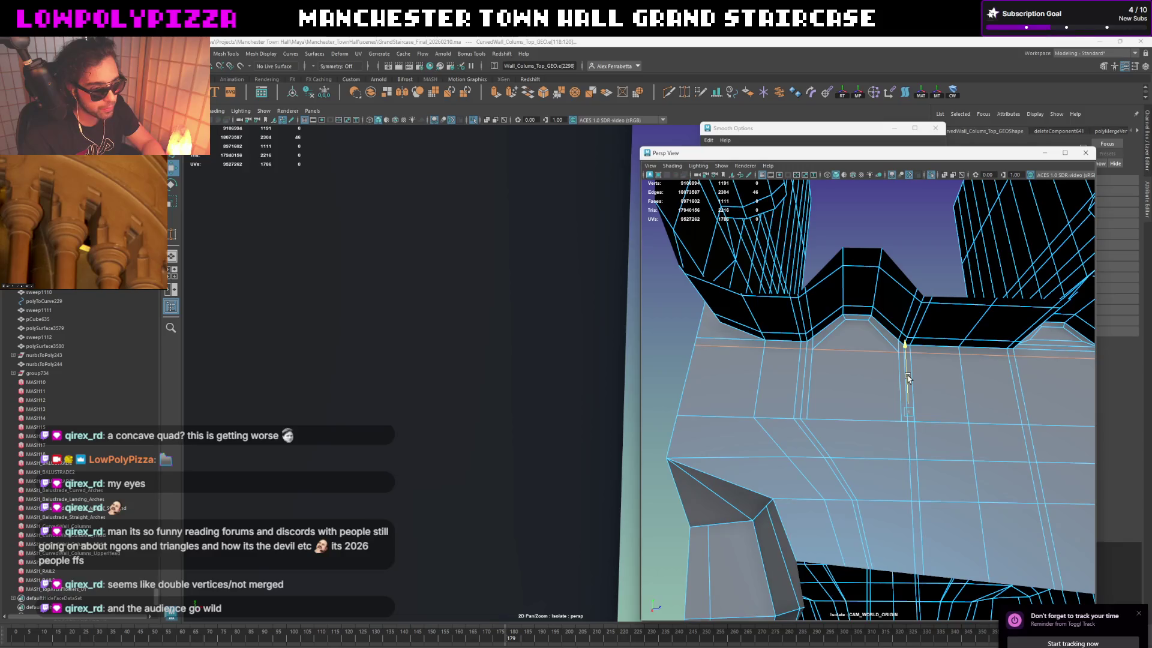
Step: Preview the column cap smoothed, then return it to the low-poly cage display
{"action": "key", "text": "w"}
{"action": "key", "text": "3"}
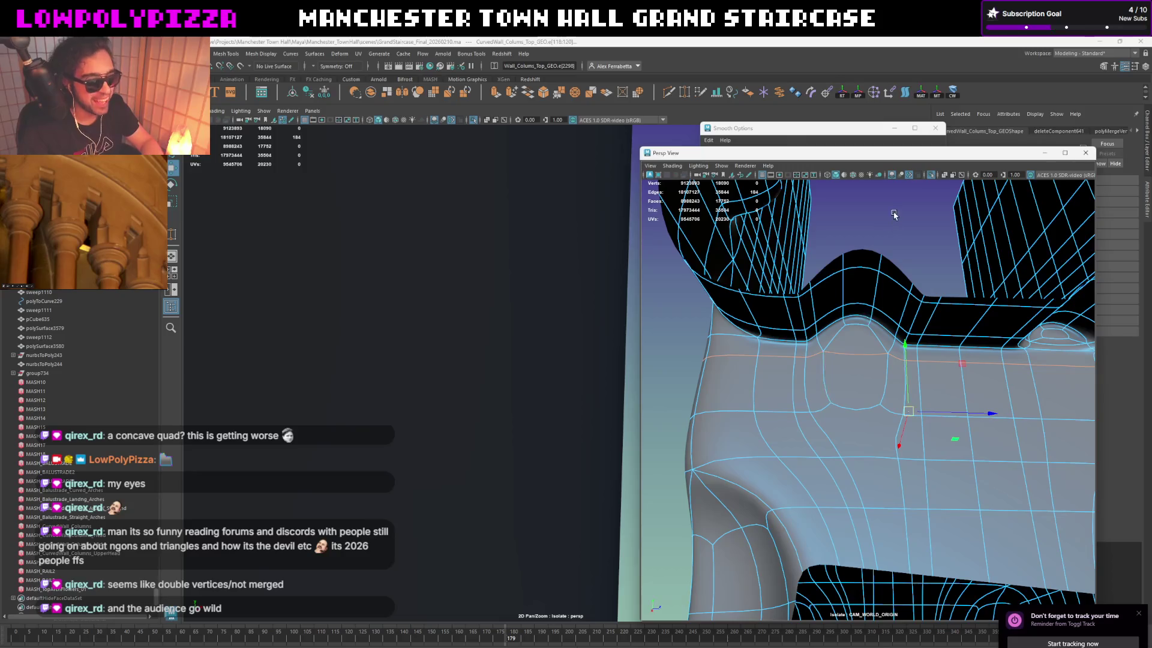
{"action": "left_click", "coordinate": [897, 218]}
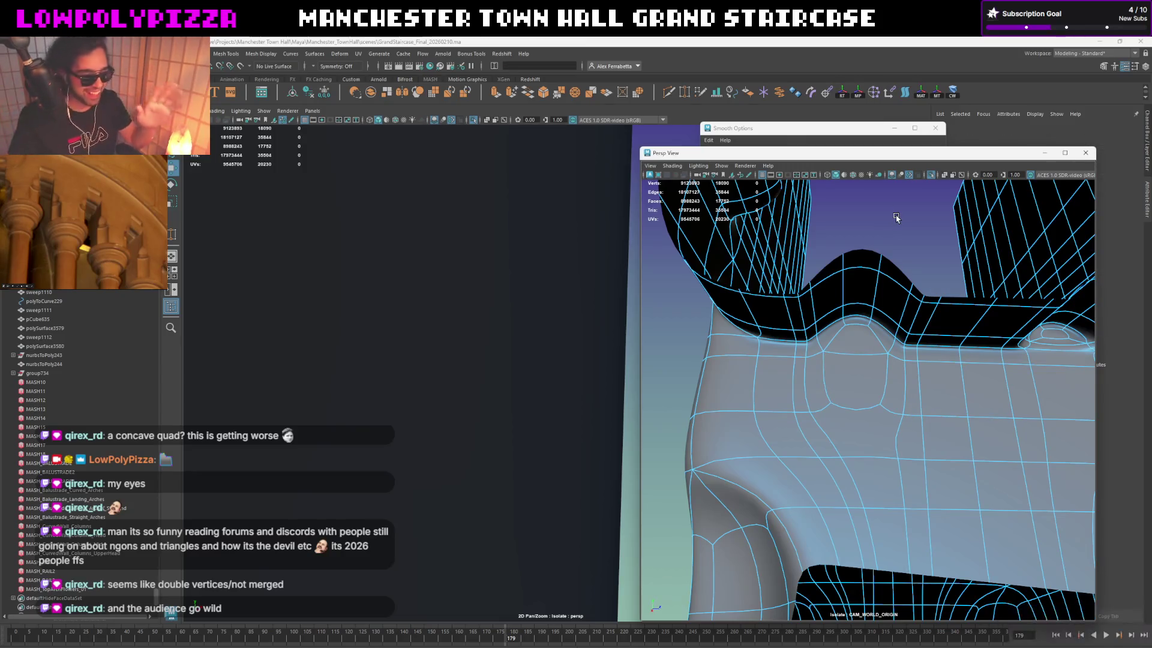
{"action": "left_click", "coordinate": [837, 309]}
{"action": "key", "text": "1"}
Step: Frame the column and activate Multi-Cut with the view on its middle section
{"action": "middle_click_drag", "start_coordinate": [836, 330], "coordinate": [846, 331], "text": "alt"}
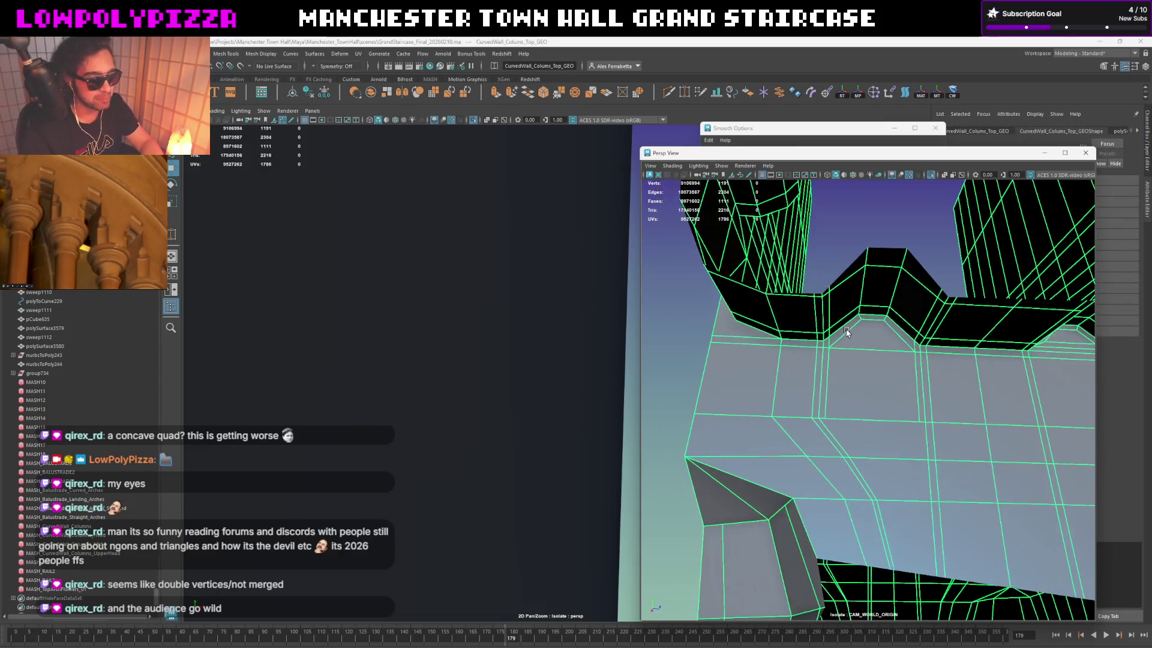
{"action": "scroll", "coordinate": [894, 414], "scroll_direction": "up", "scroll_amount": 3}
{"action": "key", "text": "f"}
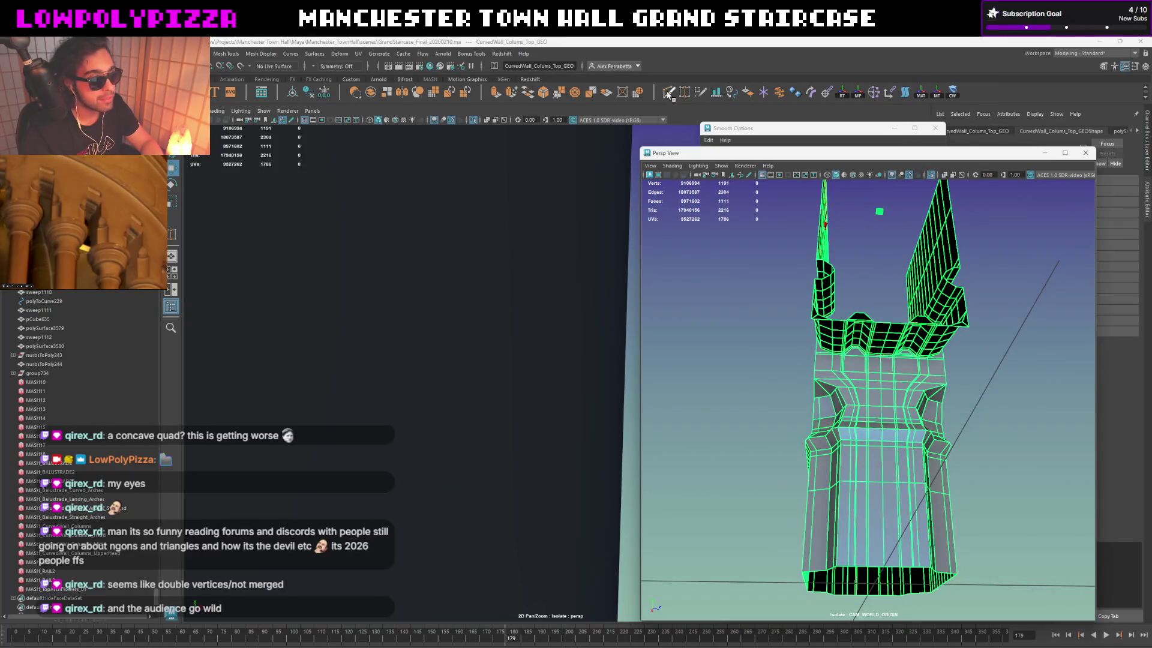
{"action": "left_click", "coordinate": [694, 91]}
{"action": "scroll", "coordinate": [877, 386], "scroll_direction": "up", "scroll_amount": 5}
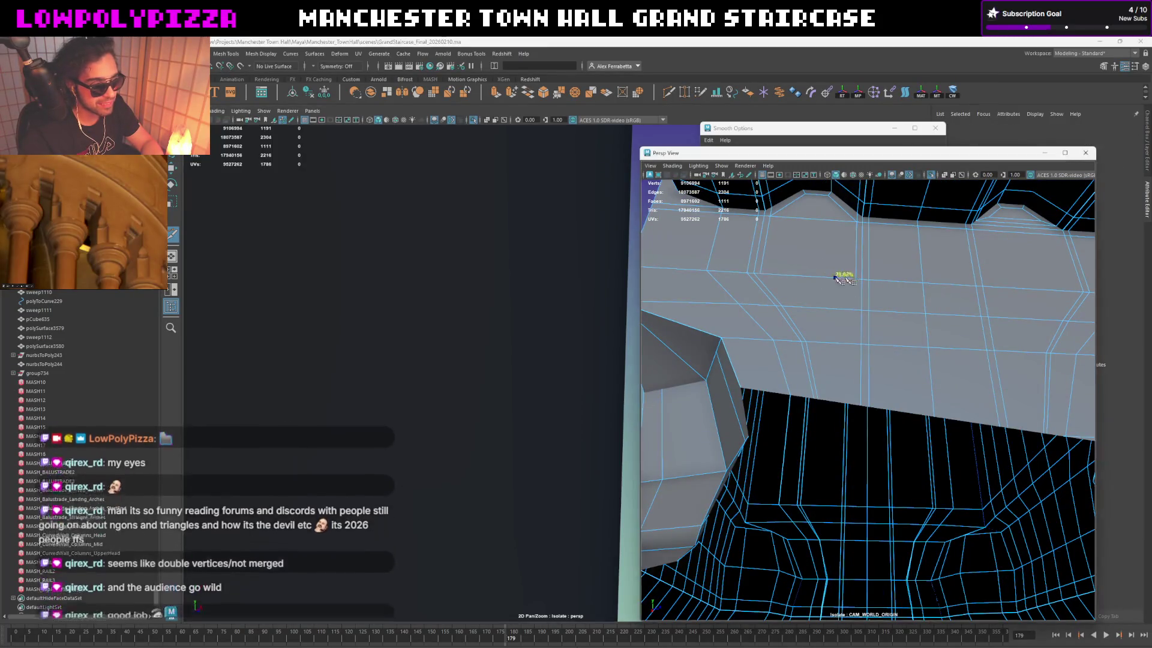
{"action": "scroll", "coordinate": [885, 303], "scroll_direction": "down", "scroll_amount": 5}
{"action": "left_click_drag", "start_coordinate": [870, 375], "coordinate": [871, 383], "text": "alt"}
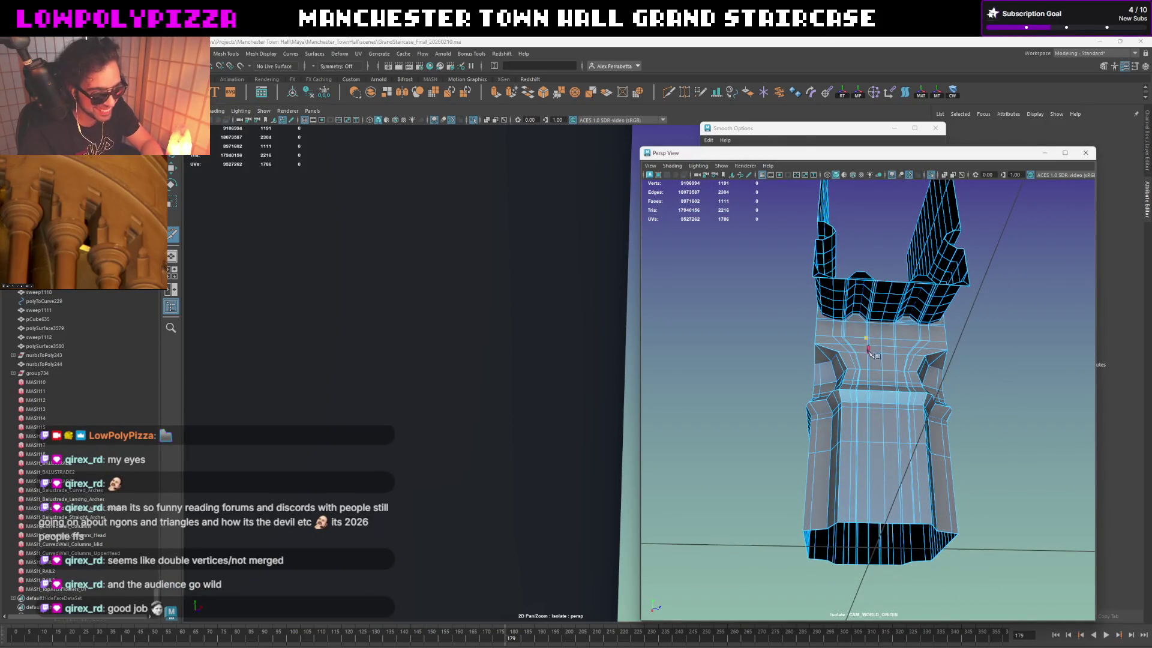
{"action": "scroll", "coordinate": [870, 353], "scroll_direction": "up", "scroll_amount": 5}
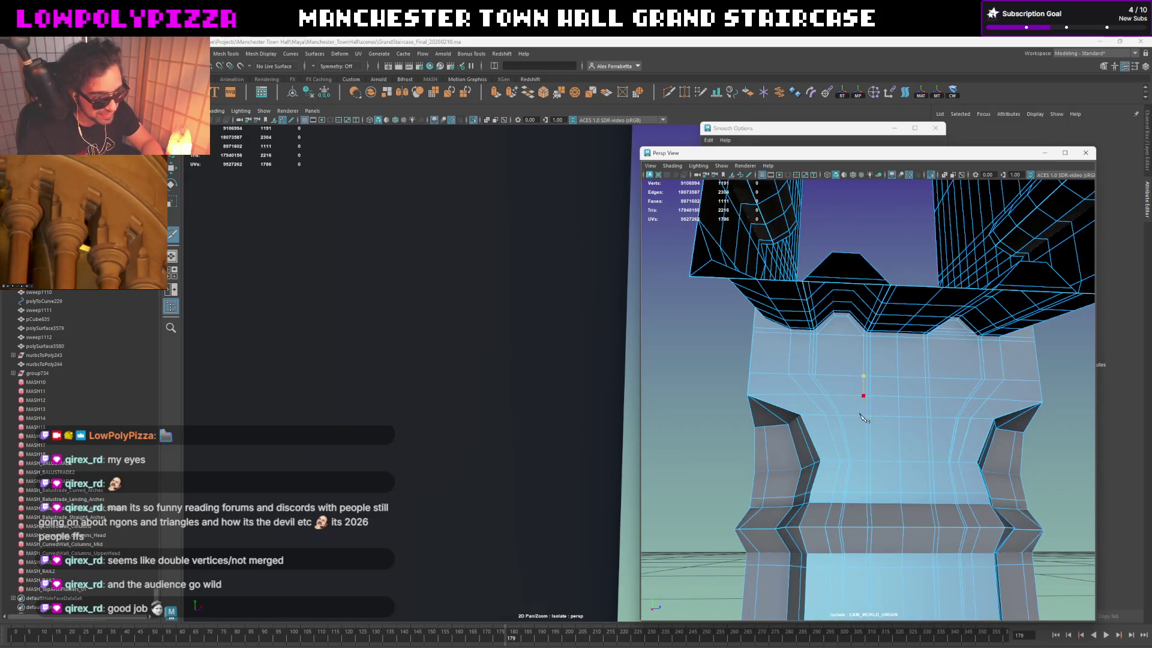
{"action": "middle_click_drag", "start_coordinate": [869, 426], "coordinate": [861, 382], "text": "alt"}
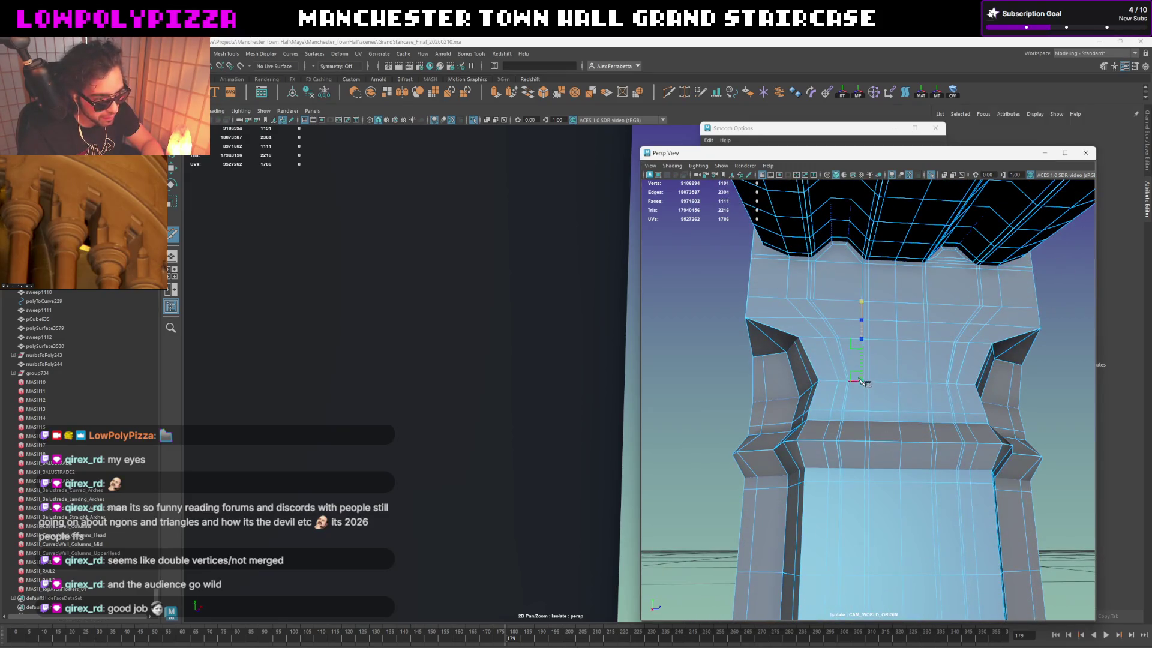
Step: Cut a vertical line down the centre of the column cap, top face to bottom
{"action": "left_click", "coordinate": [862, 382]}
{"action": "left_click", "coordinate": [861, 421]}
{"action": "mouse_move", "coordinate": [871, 508]}
{"action": "left_mouse_down", "text": "alt"}
{"action": "mouse_move", "coordinate": [874, 470]}
{"action": "mouse_move", "coordinate": [852, 459]}
{"action": "left_mouse_up", "text": "alt"}
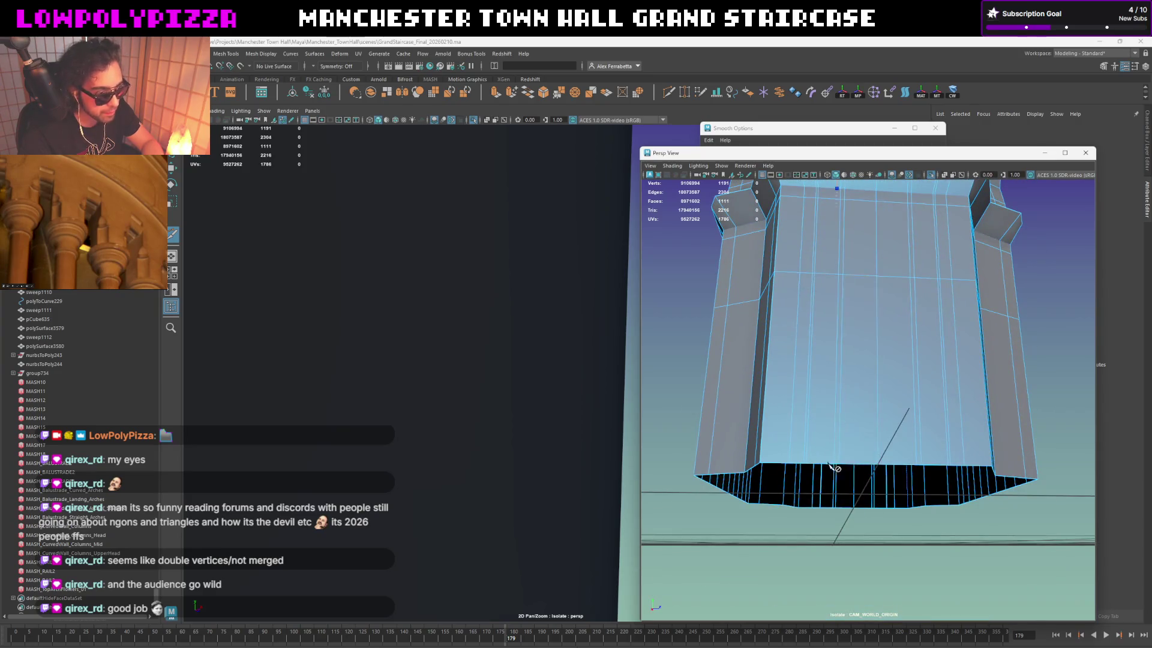
{"action": "left_click_drag", "start_coordinate": [826, 275], "coordinate": [852, 233], "text": "alt"}
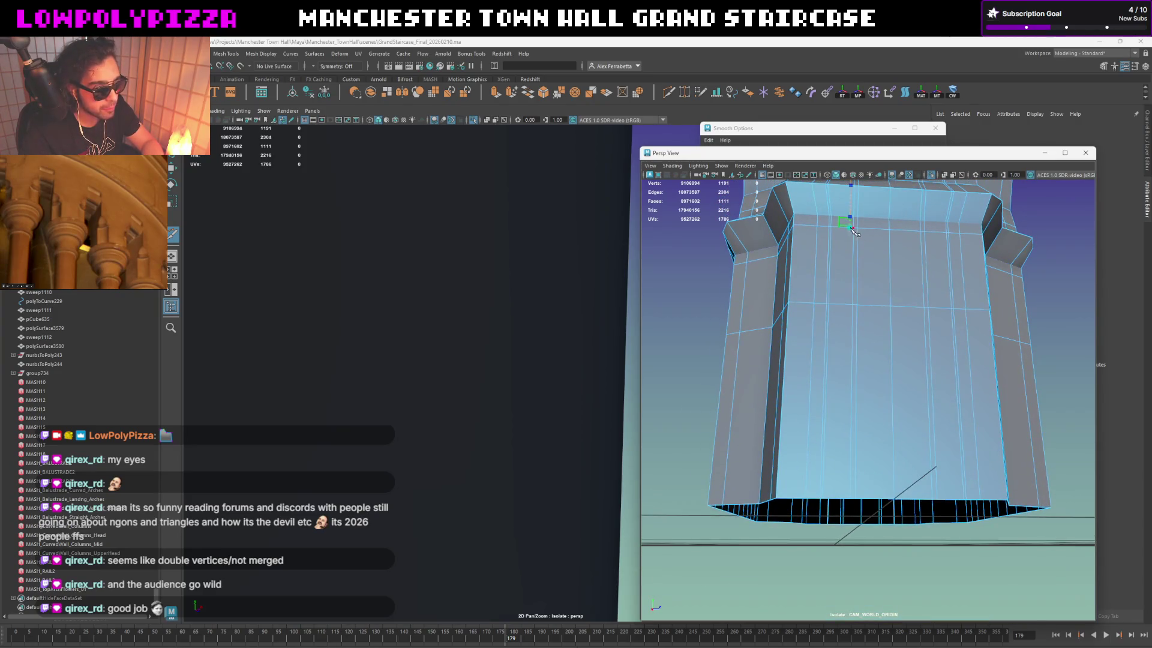
{"action": "left_click", "coordinate": [846, 307]}
{"action": "left_click", "coordinate": [845, 499]}
{"action": "key", "text": "Return"}
Step: Delete the two vertical face loops and the whole right half of the mesh
{"action": "key", "text": "w"}
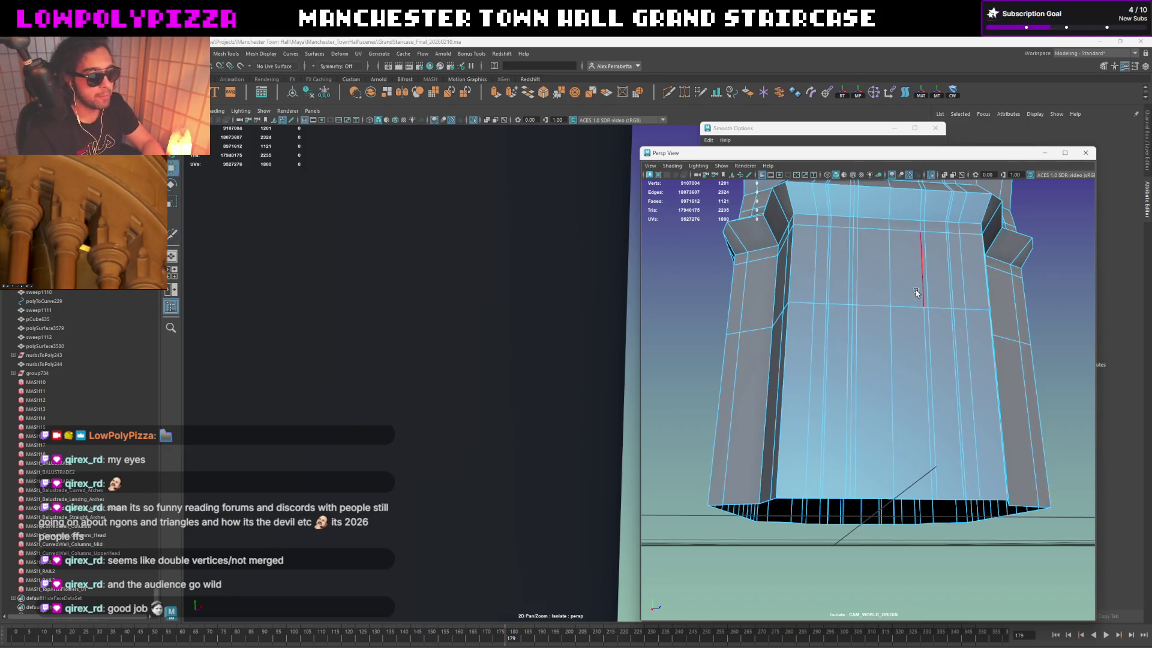
{"action": "double_click", "coordinate": [913, 299]}
{"action": "key", "text": "Delete"}
{"action": "mouse_move", "coordinate": [914, 299]}
{"action": "left_mouse_down", "text": "alt"}
{"action": "mouse_move", "coordinate": [867, 420]}
{"action": "mouse_move", "coordinate": [864, 384]}
{"action": "left_mouse_up", "text": "alt"}
{"action": "double_click", "coordinate": [865, 380]}
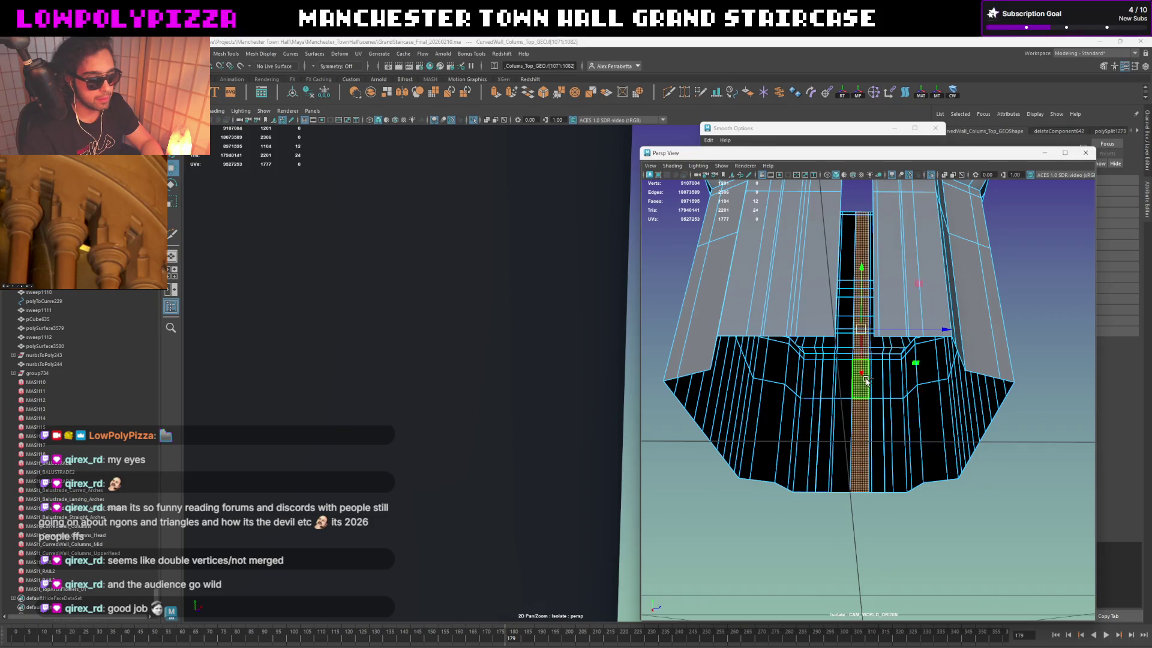
{"action": "key", "text": "Delete"}
{"action": "left_click_drag", "start_coordinate": [870, 497], "coordinate": [1020, 180]}
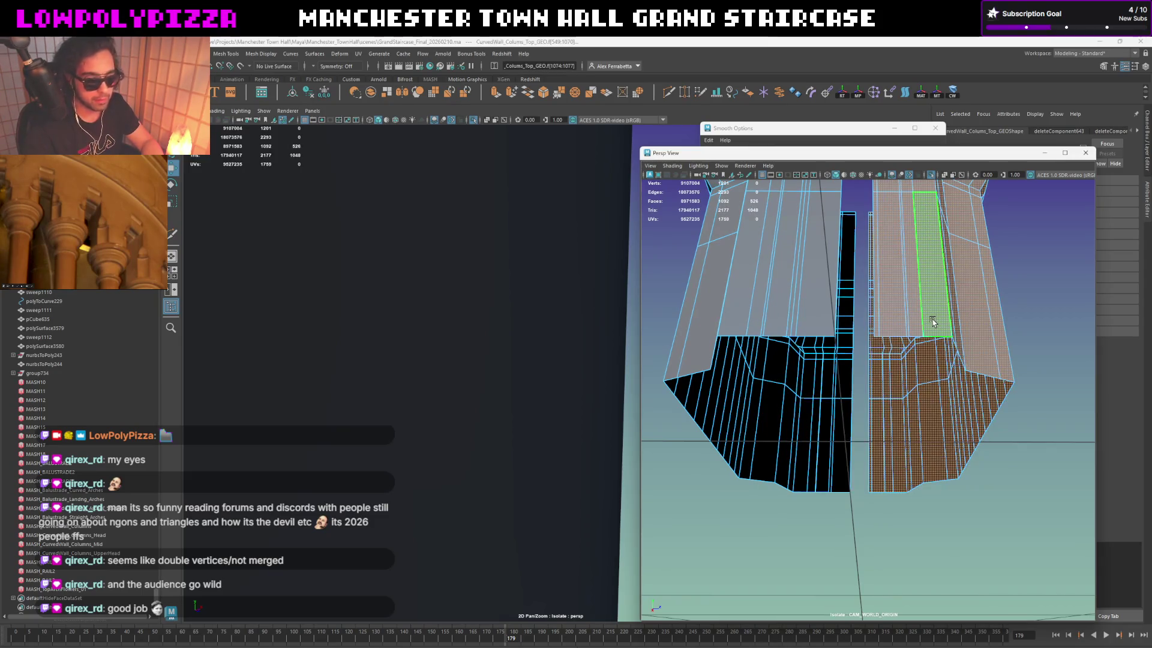
{"action": "key", "text": "Delete"}
{"action": "scroll", "coordinate": [405, 334], "scroll_direction": "down", "scroll_amount": 3}
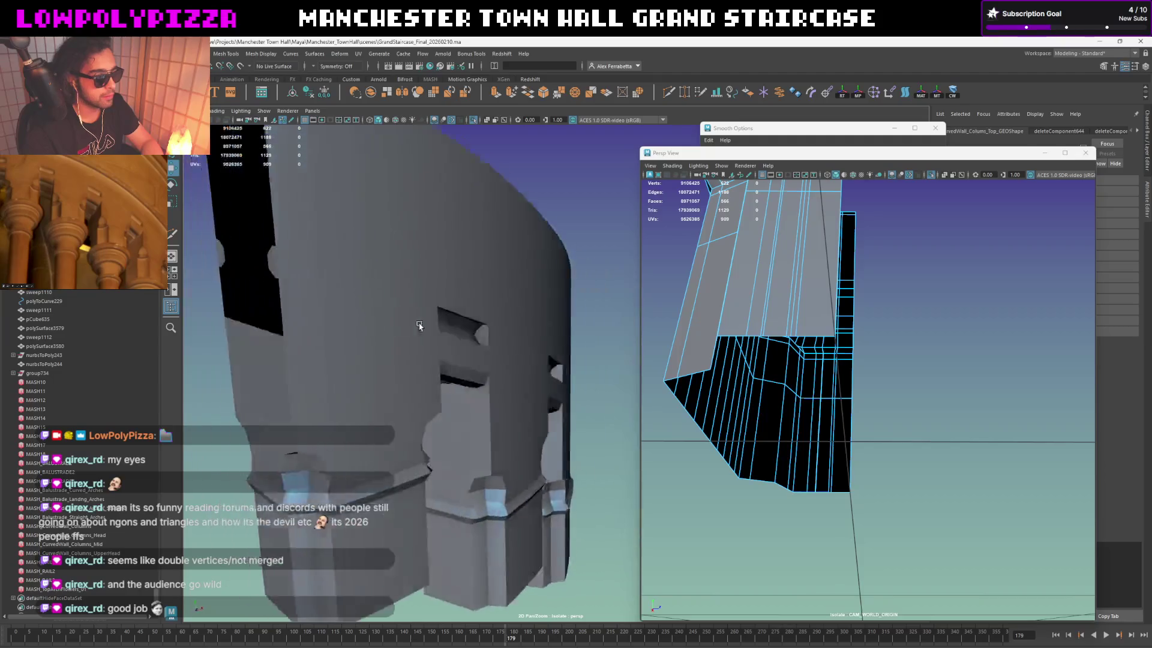
Step: Hide MASH_CurvedWall_Columns_UpperHead_ReproMesh4 and show the full scene again
{"action": "left_click", "coordinate": [470, 290]}
{"action": "mouse_move", "coordinate": [470, 290]}
{"action": "left_mouse_down", "text": "alt"}
{"action": "mouse_move", "coordinate": [444, 283]}
{"action": "mouse_move", "coordinate": [501, 230]}
{"action": "mouse_move", "coordinate": [513, 321]}
{"action": "mouse_move", "coordinate": [531, 323]}
{"action": "mouse_move", "coordinate": [347, 308]}
{"action": "mouse_move", "coordinate": [442, 320]}
{"action": "mouse_move", "coordinate": [456, 287]}
{"action": "mouse_move", "coordinate": [445, 292]}
{"action": "mouse_move", "coordinate": [485, 320]}
{"action": "left_mouse_up", "text": "alt"}
{"action": "left_click", "coordinate": [511, 322]}
{"action": "key", "text": "Delete"}
{"action": "key", "text": "ctrl+1"}
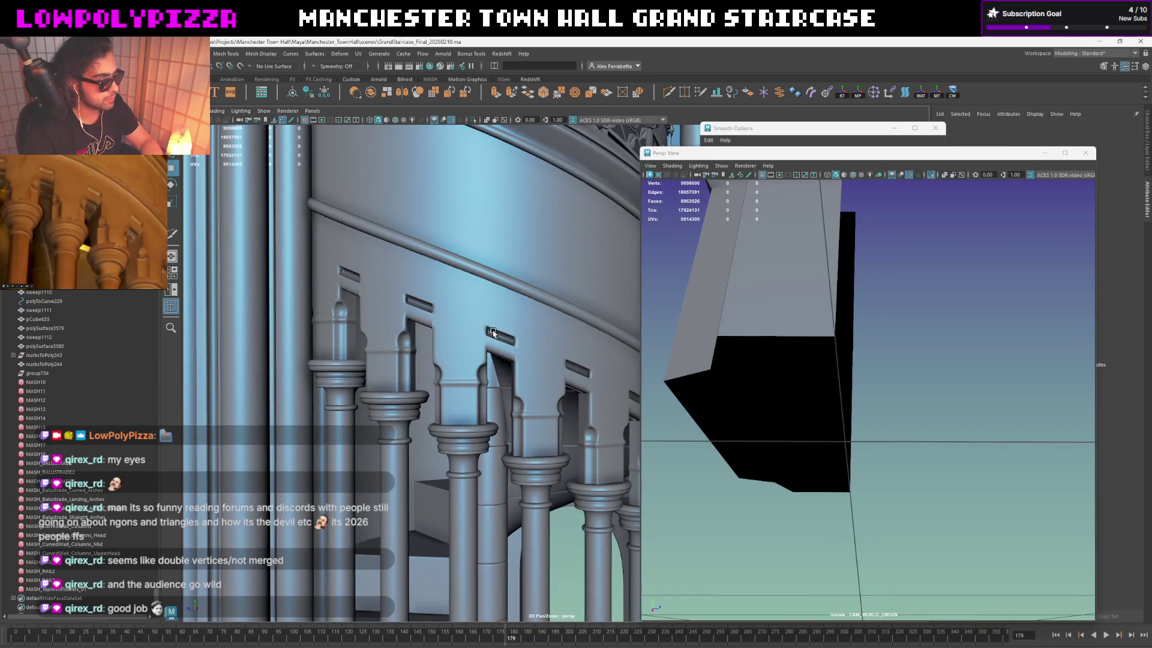
Step: Isolate and inspect the spiral staircase, then restore the full staircase hall
{"action": "scroll", "coordinate": [492, 334], "scroll_direction": "up", "scroll_amount": 5}
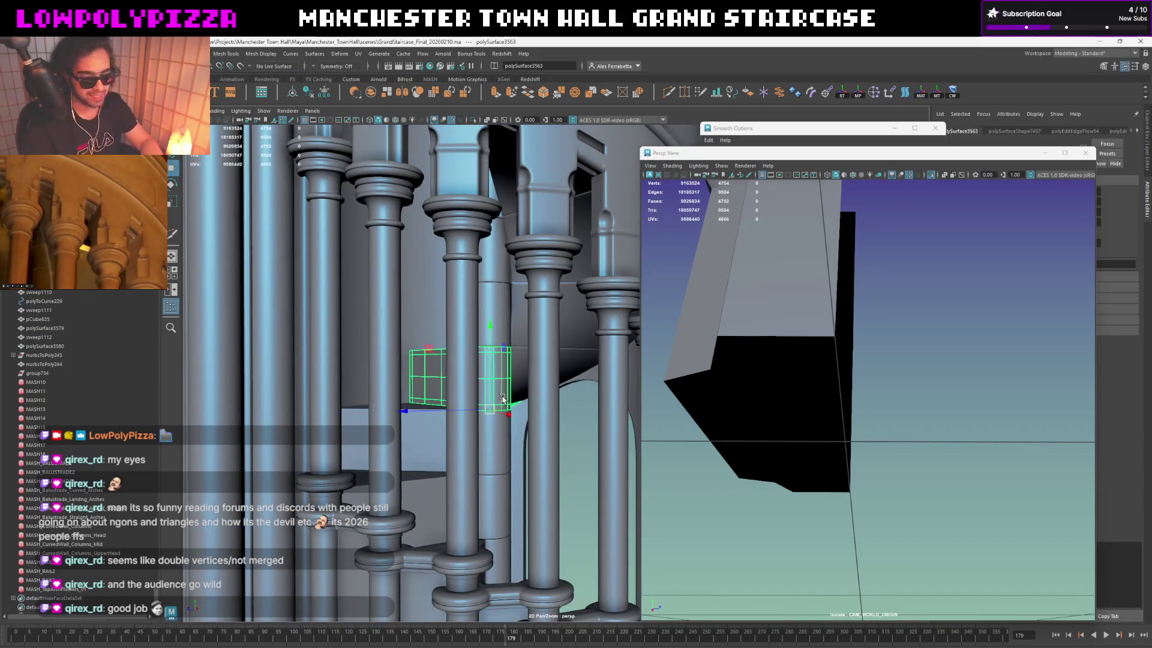
{"action": "left_click", "coordinate": [503, 400]}
{"action": "key", "text": "ctrl+1"}
{"action": "key", "text": "f"}
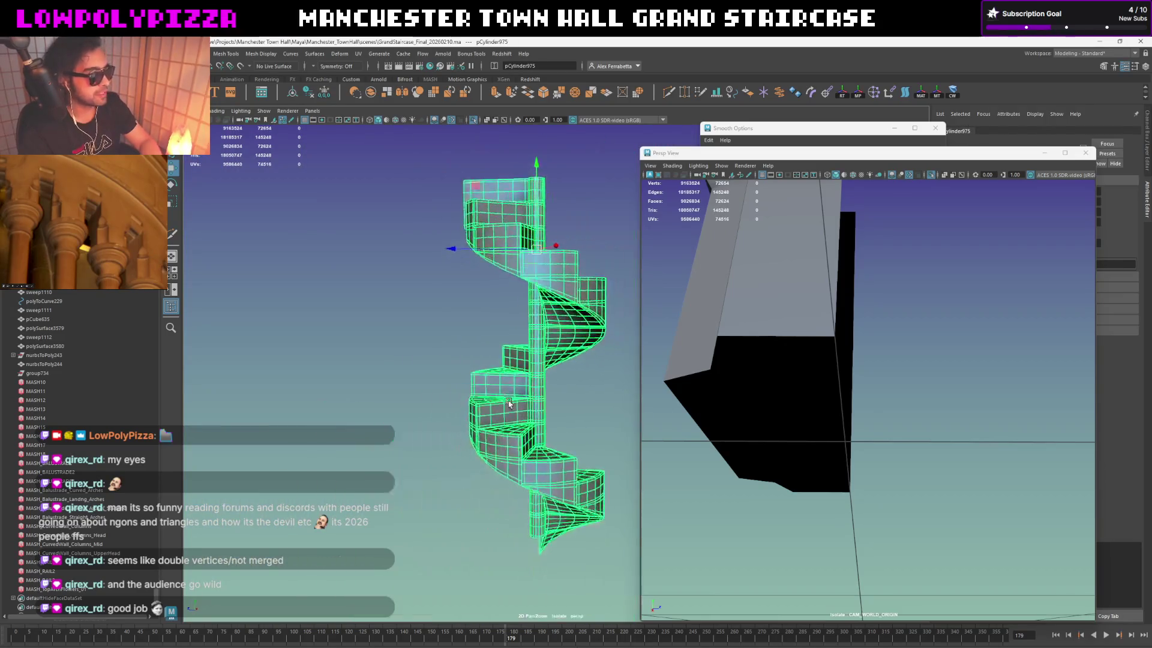
{"action": "scroll", "coordinate": [476, 456], "scroll_direction": "up", "scroll_amount": 1}
{"action": "mouse_move", "coordinate": [476, 456]}
{"action": "left_mouse_down", "text": "alt"}
{"action": "mouse_move", "coordinate": [496, 406]}
{"action": "mouse_move", "coordinate": [592, 355]}
{"action": "mouse_move", "coordinate": [631, 355]}
{"action": "mouse_move", "coordinate": [538, 377]}
{"action": "left_mouse_up", "text": "alt"}
{"action": "left_click", "coordinate": [514, 412]}
{"action": "key", "text": "ctrl+1"}
{"action": "scroll", "coordinate": [538, 377], "scroll_direction": "up", "scroll_amount": 5}
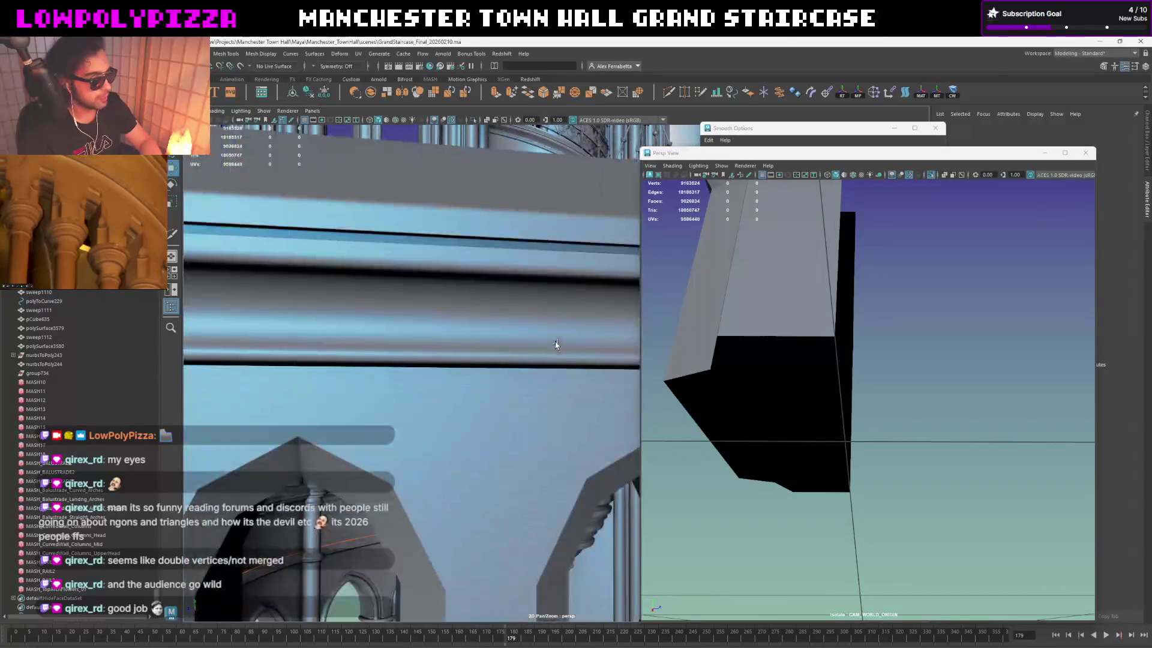
{"action": "scroll", "coordinate": [553, 360], "scroll_direction": "down", "scroll_amount": 3}
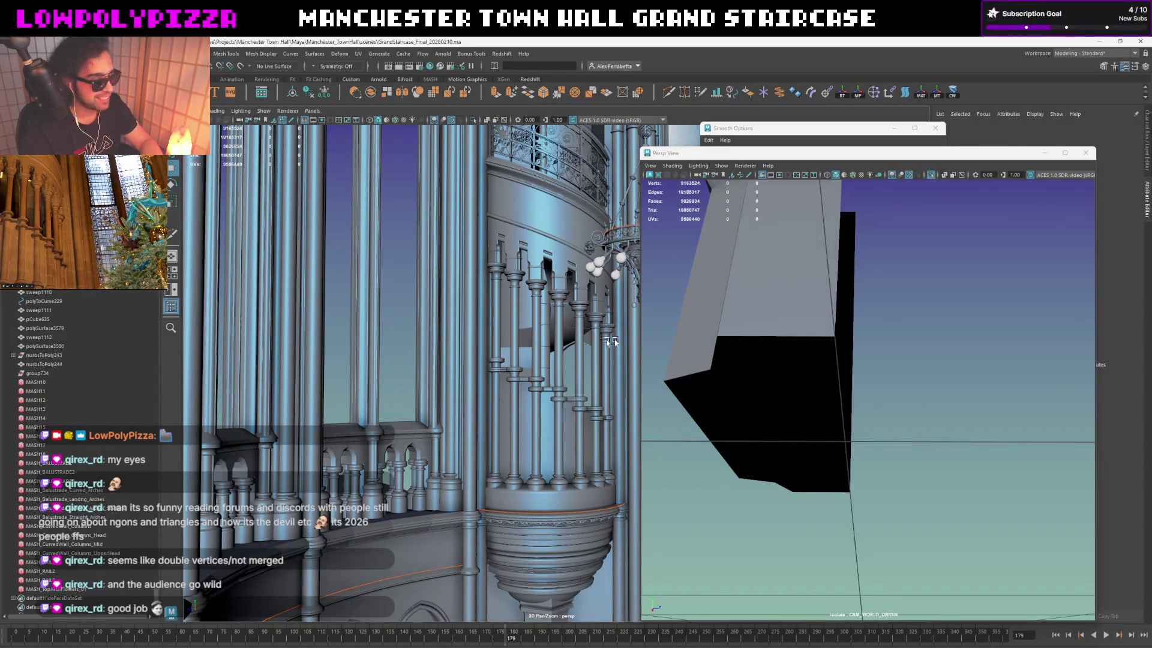
{"action": "scroll", "coordinate": [525, 304], "scroll_direction": "up", "scroll_amount": 4}
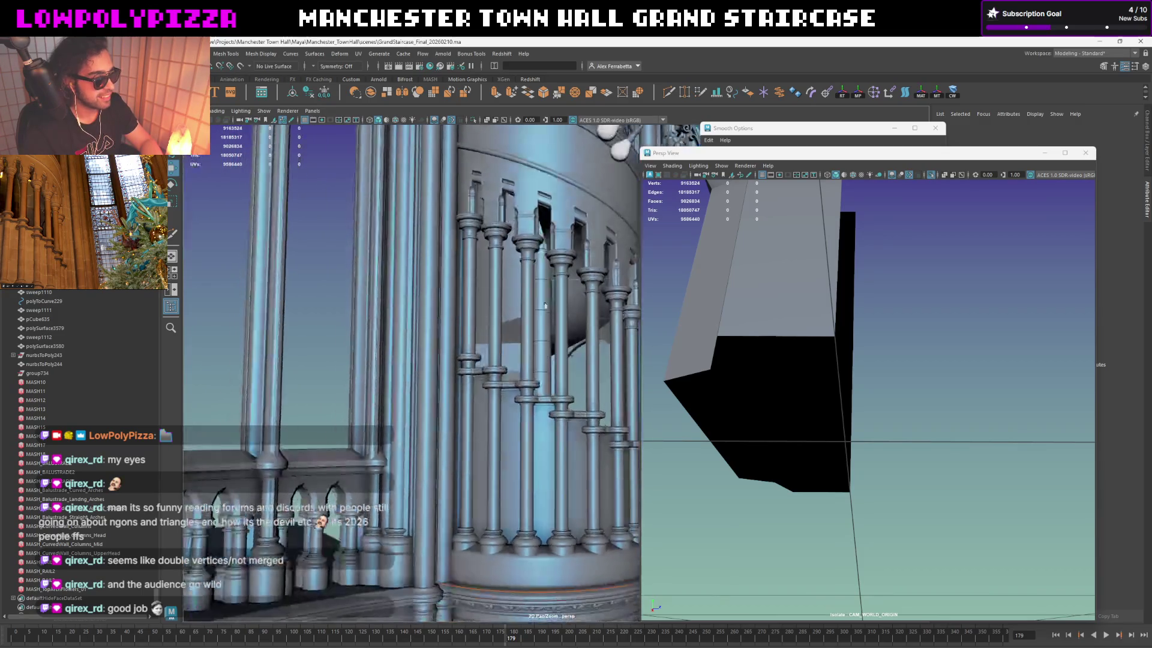
Step: Select the column cap piece in Persp View and view it from below
{"action": "left_click", "coordinate": [761, 315]}
{"action": "left_click_drag", "start_coordinate": [761, 315], "coordinate": [889, 344], "text": "alt"}
{"action": "mouse_move", "coordinate": [504, 360]}
{"action": "left_mouse_down", "text": "alt"}
{"action": "mouse_move", "coordinate": [510, 401]}
{"action": "mouse_move", "coordinate": [463, 403]}
{"action": "left_mouse_up", "text": "alt"}
{"action": "left_click", "coordinate": [511, 402]}
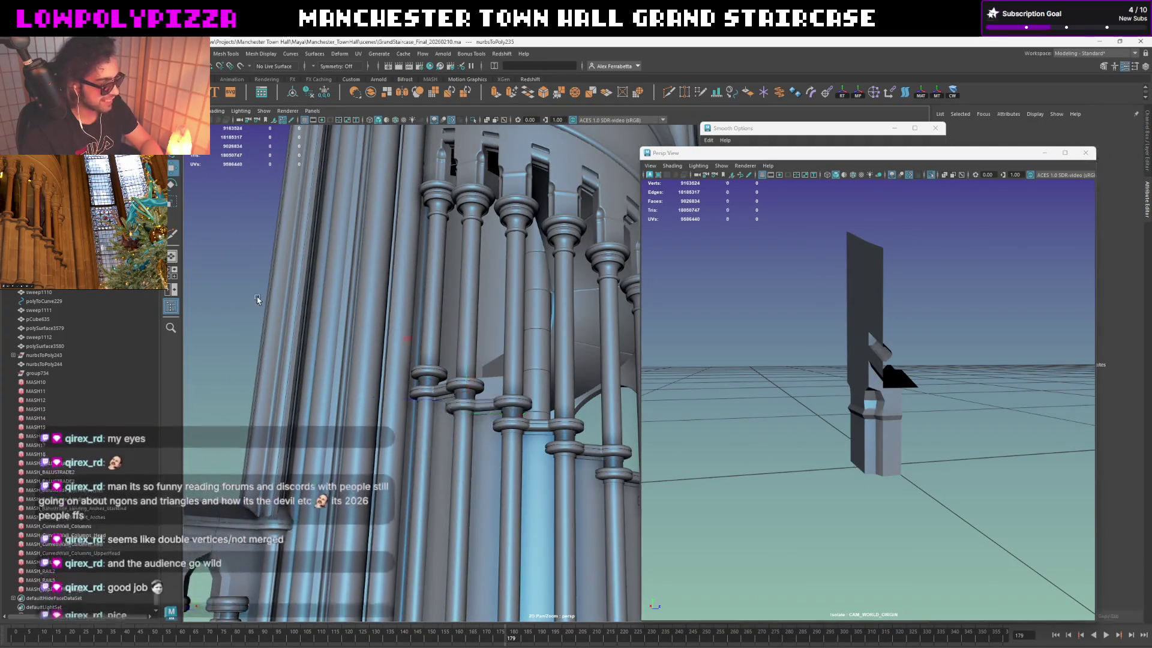
{"action": "left_click", "coordinate": [206, 307]}
{"action": "mouse_move", "coordinate": [207, 307]}
{"action": "left_mouse_down", "text": "alt"}
{"action": "mouse_move", "coordinate": [429, 292]}
{"action": "mouse_move", "coordinate": [520, 315]}
{"action": "mouse_move", "coordinate": [618, 316]}
{"action": "mouse_move", "coordinate": [551, 318]}
{"action": "left_mouse_up", "text": "alt"}
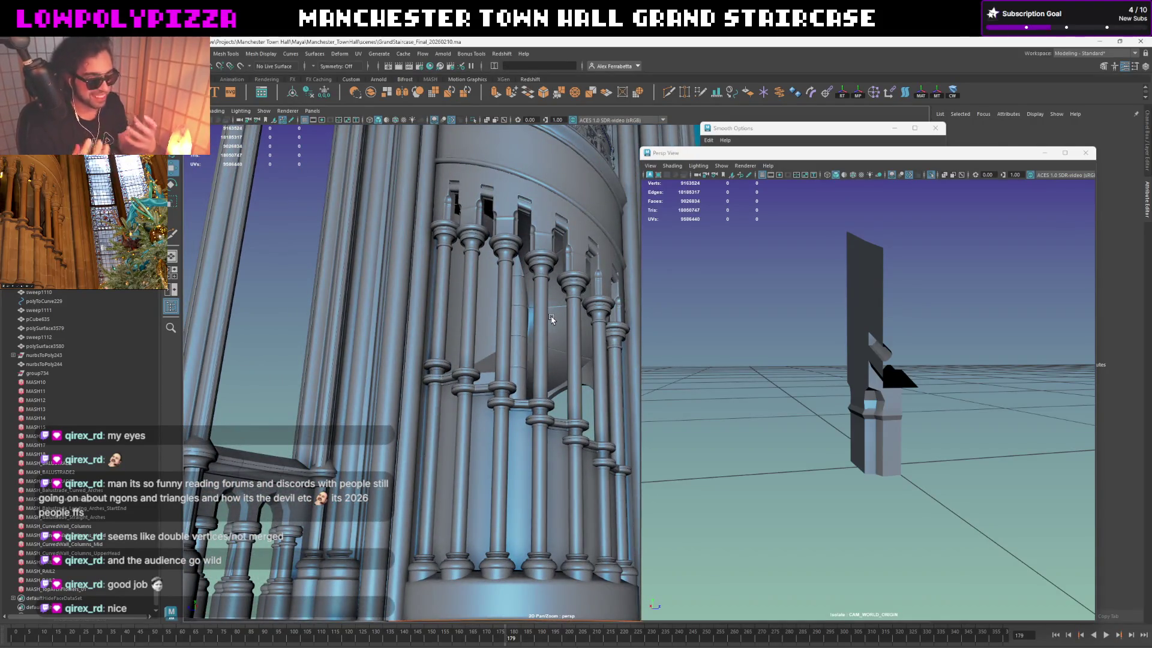
{"action": "left_click", "coordinate": [875, 367]}
{"action": "mouse_move", "coordinate": [874, 367]}
{"action": "left_mouse_down", "text": "alt"}
{"action": "mouse_move", "coordinate": [977, 312]}
{"action": "mouse_move", "coordinate": [910, 295]}
{"action": "mouse_move", "coordinate": [898, 314]}
{"action": "mouse_move", "coordinate": [879, 291]}
{"action": "mouse_move", "coordinate": [807, 296]}
{"action": "left_mouse_up", "text": "alt"}
{"action": "key", "text": "g"}
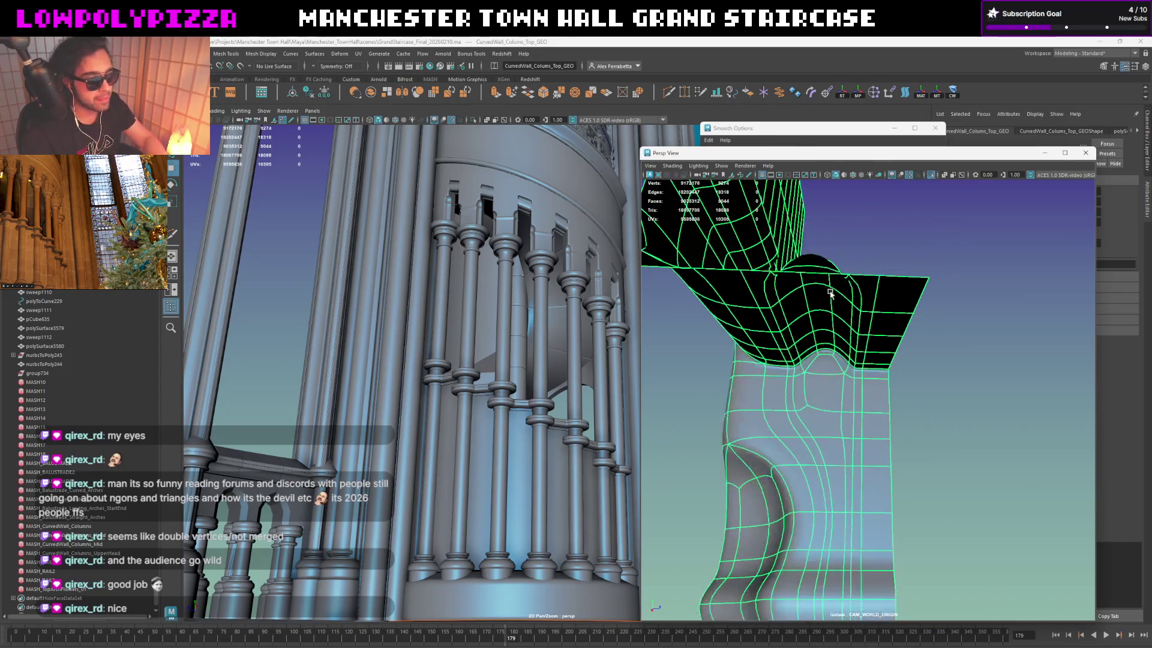
{"action": "key", "text": "f"}
{"action": "left_click", "coordinate": [889, 258]}
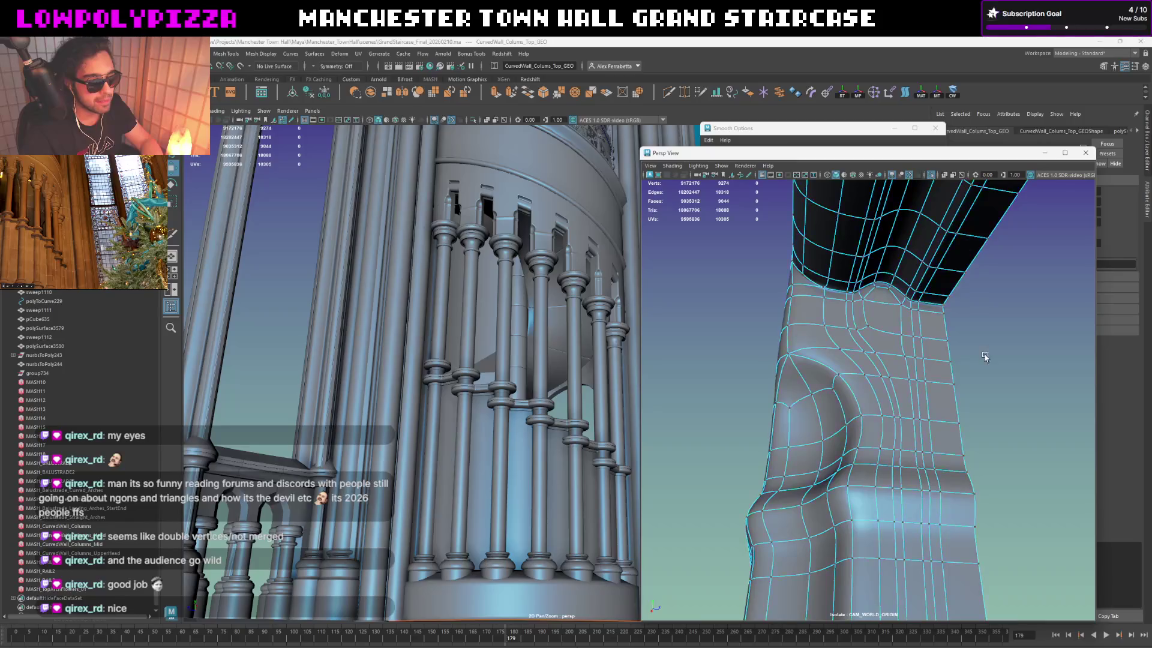
{"action": "mouse_move", "coordinate": [980, 341]}
{"action": "left_mouse_down", "text": "alt"}
{"action": "mouse_move", "coordinate": [934, 368]}
{"action": "mouse_move", "coordinate": [1015, 380]}
{"action": "mouse_move", "coordinate": [1039, 419]}
{"action": "left_mouse_up", "text": "alt"}
{"action": "left_click", "coordinate": [960, 418]}
{"action": "scroll", "coordinate": [960, 418], "scroll_direction": "down", "scroll_amount": 10}
{"action": "left_click_drag", "start_coordinate": [960, 418], "coordinate": [711, 343], "text": "alt"}
{"action": "scroll", "coordinate": [886, 406], "scroll_direction": "up", "scroll_amount": 5}
{"action": "key", "text": "ctrl+d"}
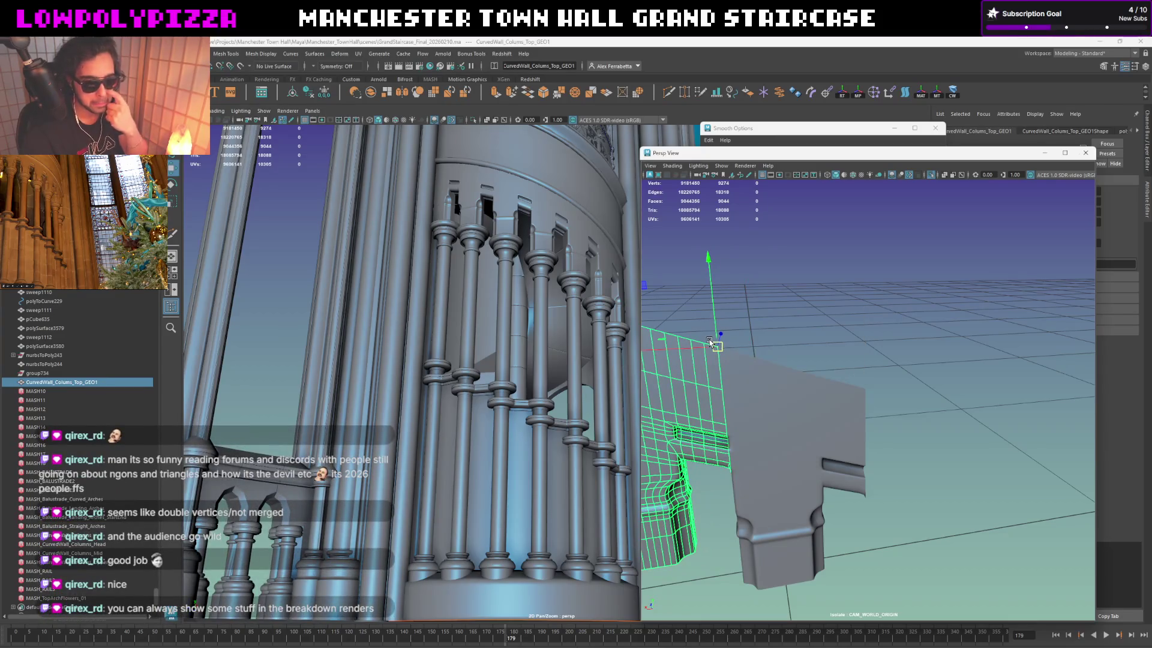
{"action": "mouse_move", "coordinate": [606, 288]}
{"action": "left_mouse_down", "text": "alt"}
{"action": "mouse_move", "coordinate": [558, 284]}
{"action": "mouse_move", "coordinate": [545, 168]}
{"action": "mouse_move", "coordinate": [553, 332]}
{"action": "mouse_move", "coordinate": [387, 442]}
{"action": "mouse_move", "coordinate": [420, 432]}
{"action": "left_mouse_up", "text": "alt"}
{"action": "left_click", "coordinate": [545, 165]}
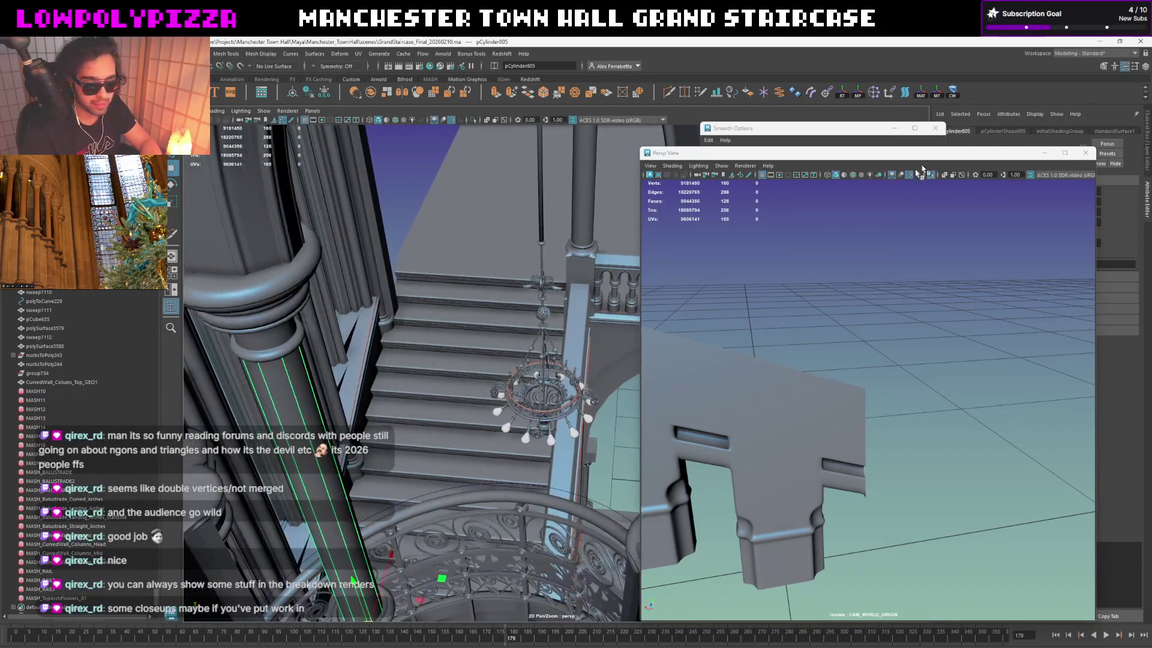
Step: Minimize the Persp View and Smooth Options windows and clear the selection
{"action": "left_click", "coordinate": [1046, 154]}
{"action": "left_click_drag", "start_coordinate": [600, 300], "coordinate": [564, 387], "text": "alt"}
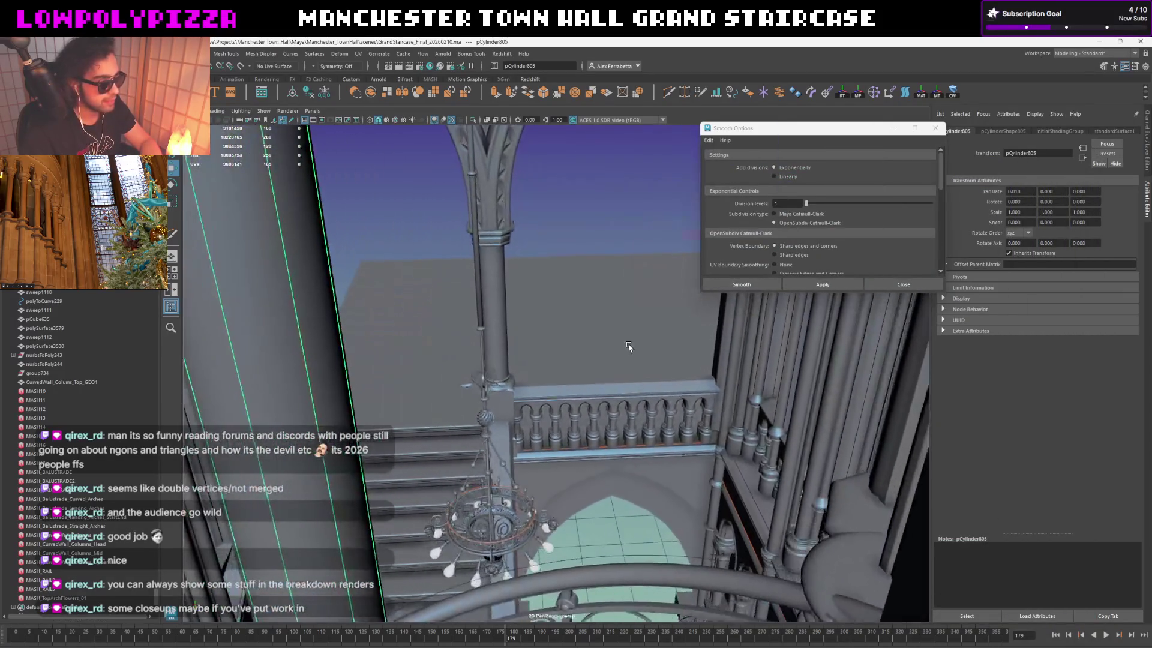
{"action": "left_click", "coordinate": [896, 130]}
{"action": "scroll", "coordinate": [84, 450], "scroll_direction": "up", "scroll_amount": 15}
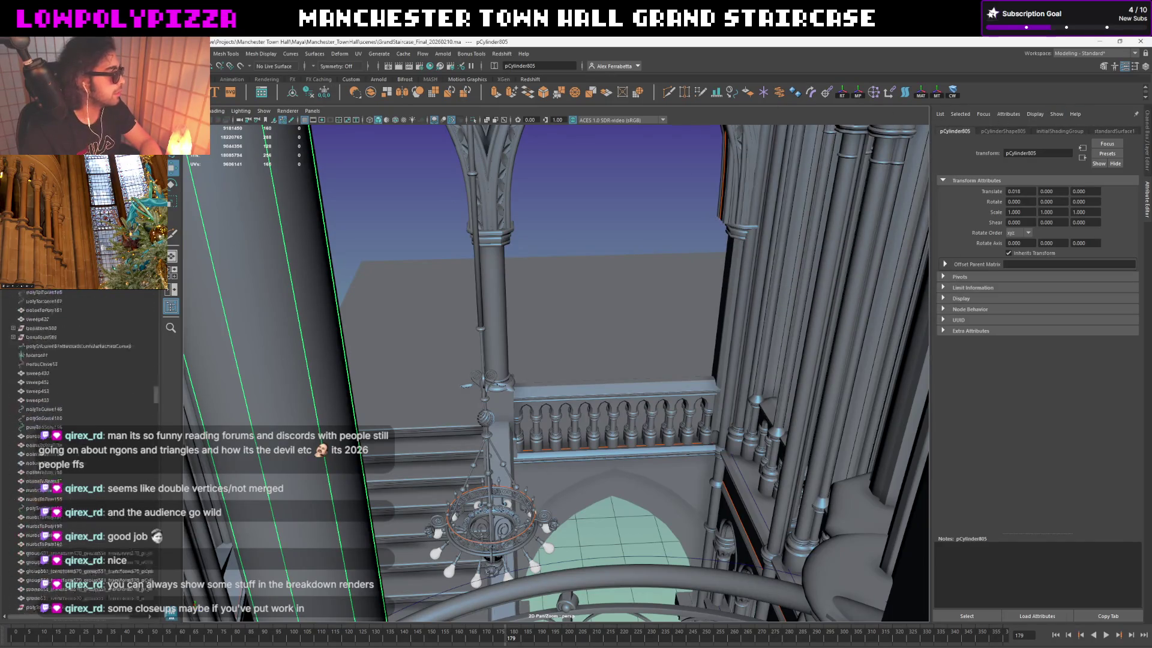
{"action": "left_click", "coordinate": [600, 180]}
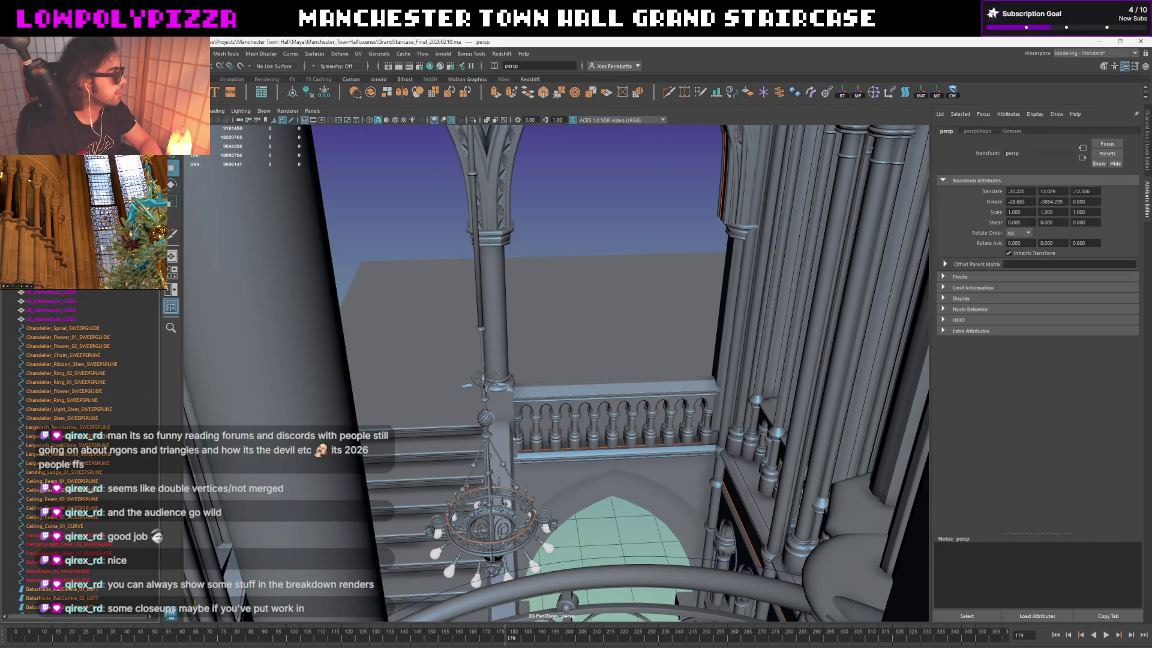
Step: Set the persp camera's Focal Length to 20 in the Channel Box
{"action": "left_click", "coordinate": [1147, 130]}
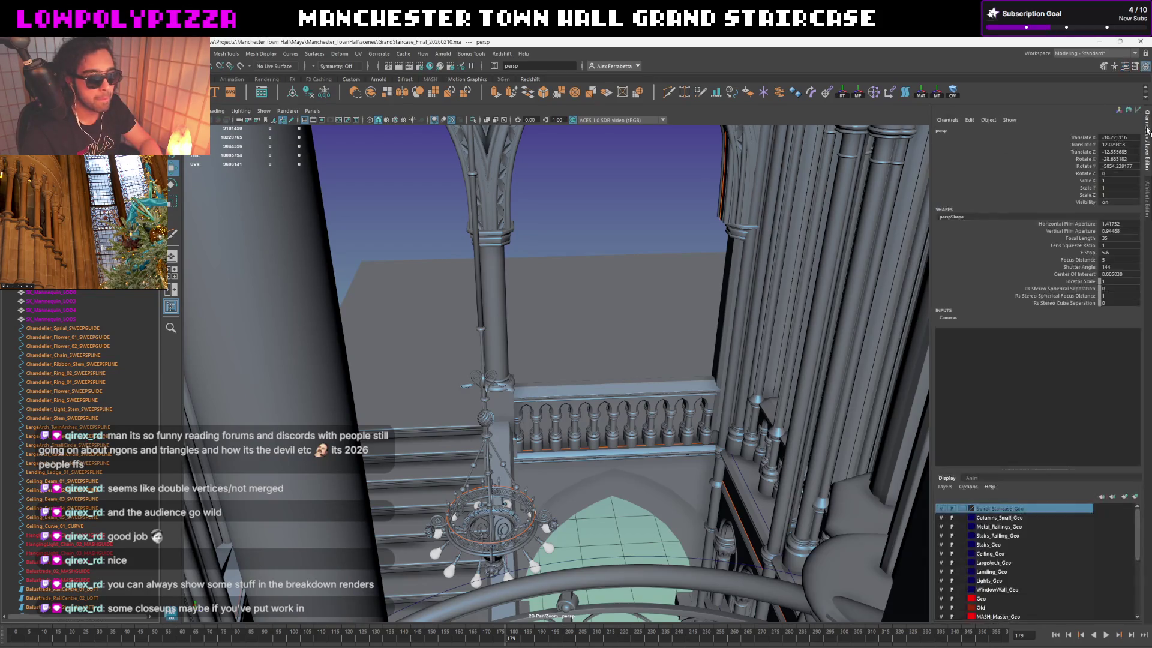
{"action": "left_click", "coordinate": [1111, 238]}
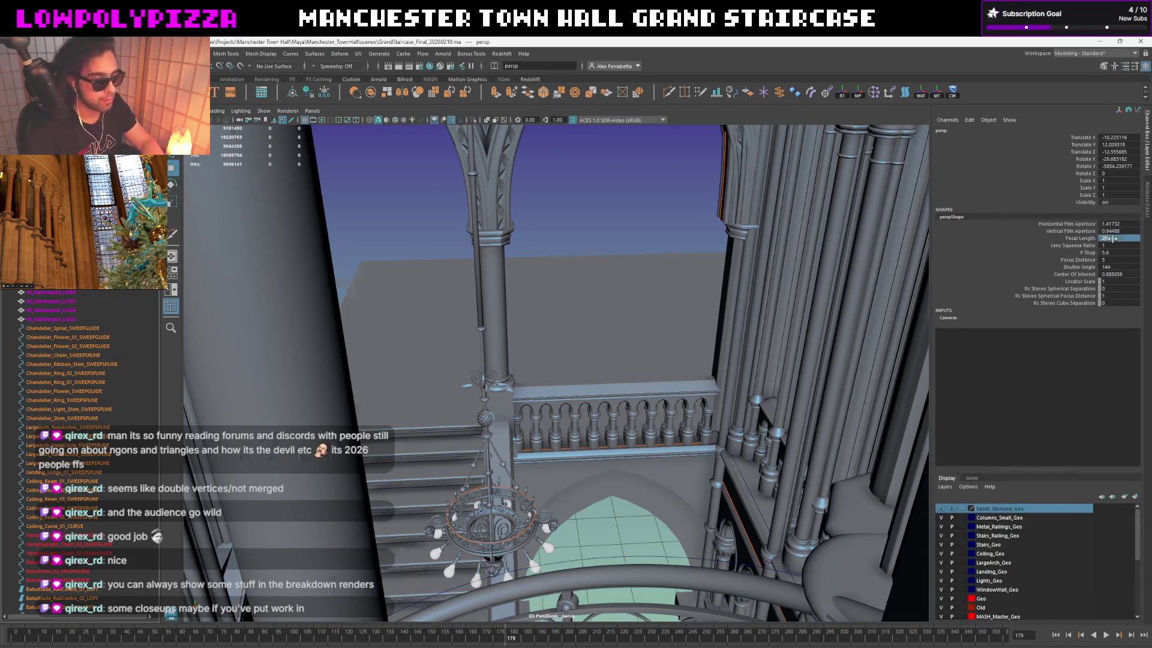
{"action": "key", "text": "Return"}
Step: Tumble the camera around the staircase tower to review its arches, columns and stairs
{"action": "left_click_drag", "start_coordinate": [507, 420], "coordinate": [503, 392], "text": "alt"}
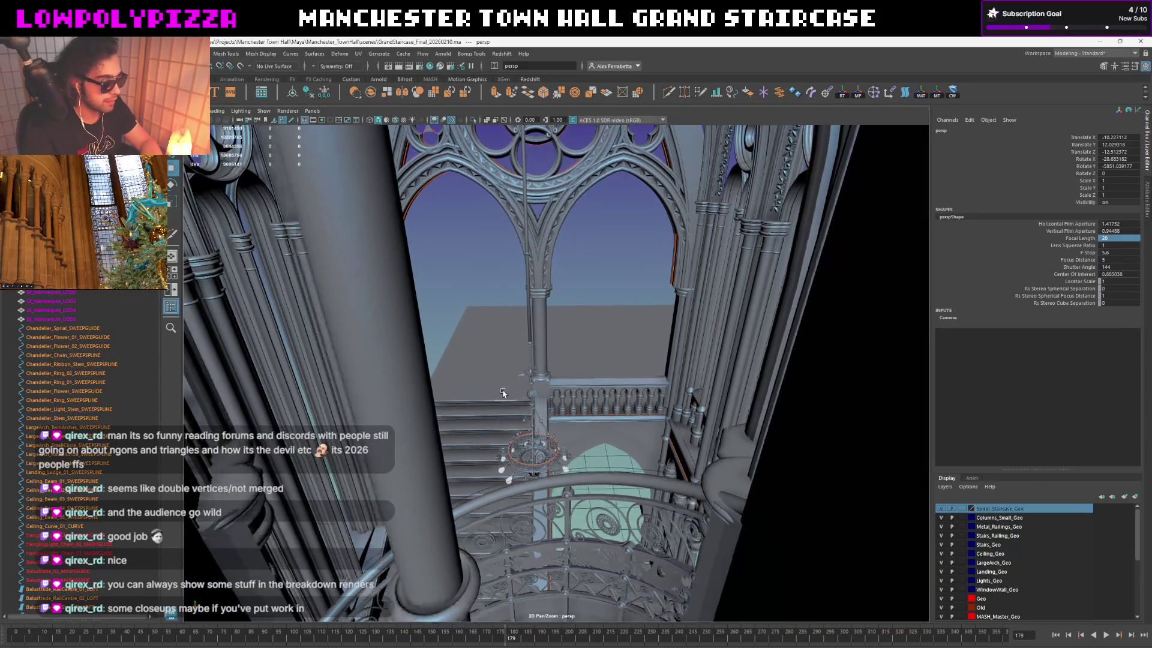
{"action": "scroll", "coordinate": [503, 393], "scroll_direction": "up", "scroll_amount": 4}
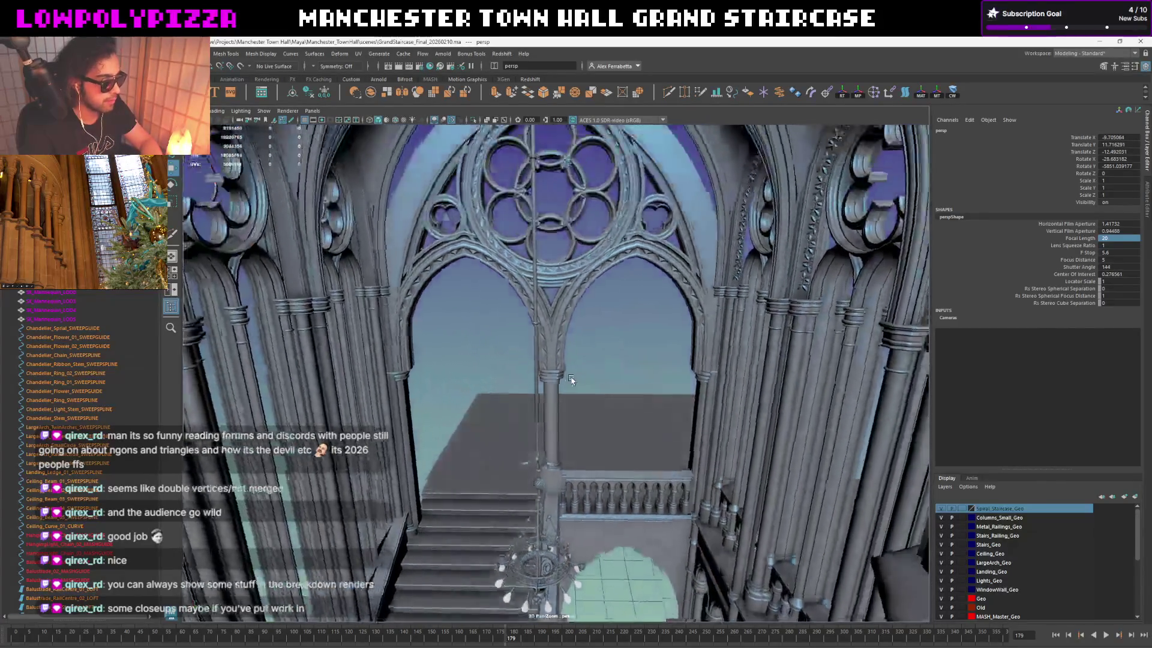
{"action": "left_click_drag", "start_coordinate": [570, 379], "coordinate": [573, 406], "text": "alt"}
{"action": "middle_click_drag", "start_coordinate": [573, 406], "coordinate": [585, 352], "text": "alt"}
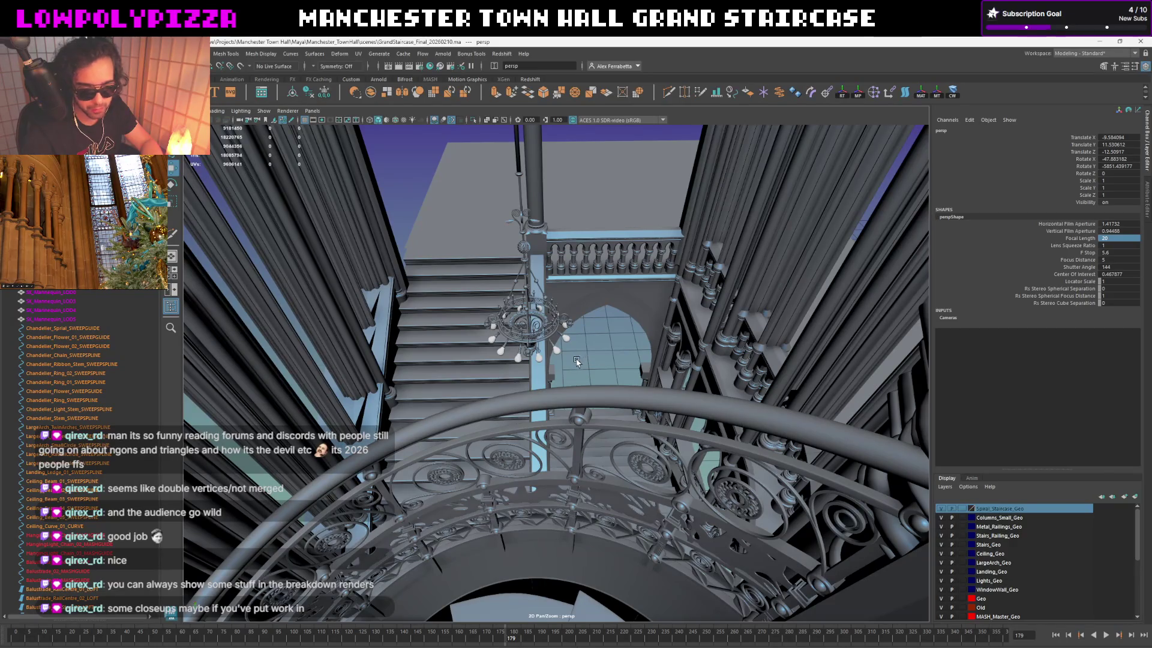
{"action": "scroll", "coordinate": [576, 359], "scroll_direction": "down", "scroll_amount": 1}
{"action": "mouse_move", "coordinate": [569, 362]}
{"action": "left_mouse_down", "text": "alt"}
{"action": "mouse_move", "coordinate": [606, 368]}
{"action": "mouse_move", "coordinate": [663, 350]}
{"action": "mouse_move", "coordinate": [691, 406]}
{"action": "mouse_move", "coordinate": [690, 342]}
{"action": "mouse_move", "coordinate": [633, 472]}
{"action": "mouse_move", "coordinate": [558, 515]}
{"action": "mouse_move", "coordinate": [572, 436]}
{"action": "mouse_move", "coordinate": [569, 464]}
{"action": "left_mouse_up", "text": "alt"}
{"action": "middle_click_drag", "start_coordinate": [570, 464], "coordinate": [574, 477], "text": "alt"}
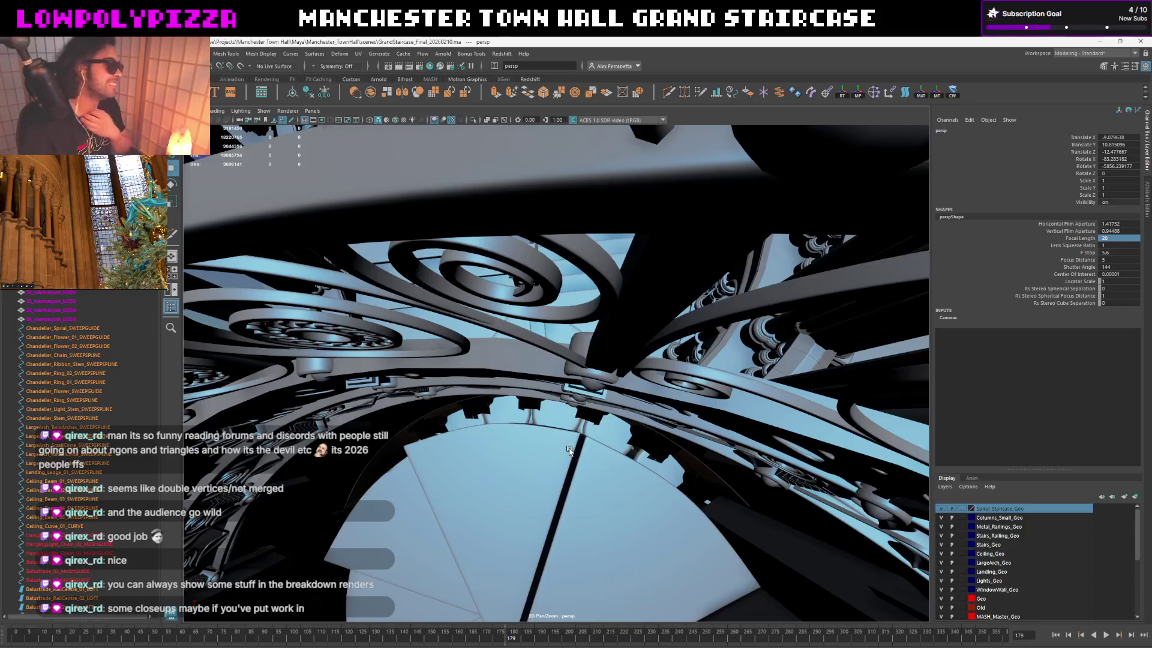
{"action": "right_click_drag", "start_coordinate": [577, 322], "coordinate": [574, 299], "text": "alt"}
{"action": "left_click_drag", "start_coordinate": [575, 298], "coordinate": [575, 271], "text": "alt"}
{"action": "mouse_move", "coordinate": [575, 271]}
{"action": "right_mouse_down", "text": "alt"}
{"action": "mouse_move", "coordinate": [580, 455]}
{"action": "mouse_move", "coordinate": [581, 425]}
{"action": "right_mouse_up", "text": "alt"}
{"action": "left_click_drag", "start_coordinate": [582, 425], "coordinate": [606, 393], "text": "alt"}
{"action": "right_click_drag", "start_coordinate": [605, 393], "coordinate": [634, 378], "text": "alt"}
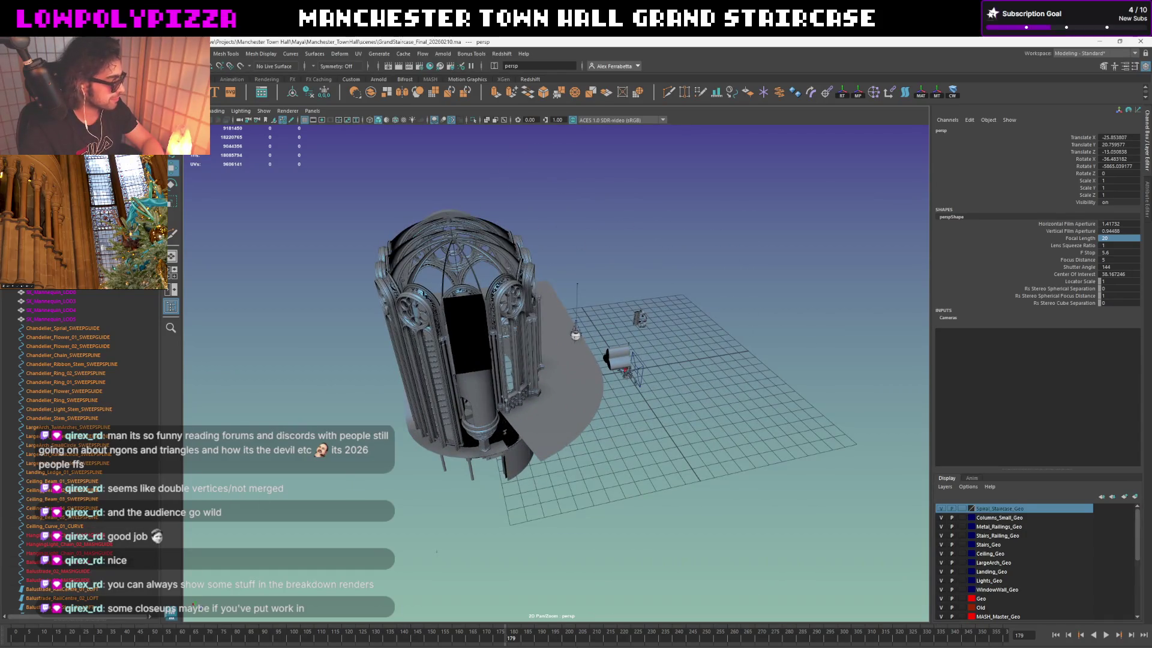
Step: Bring back the Persp View window and frame the wall cap and the upper column head repro
{"action": "key", "text": "ctrl+shift+s"}
{"action": "left_click", "coordinate": [894, 128]}
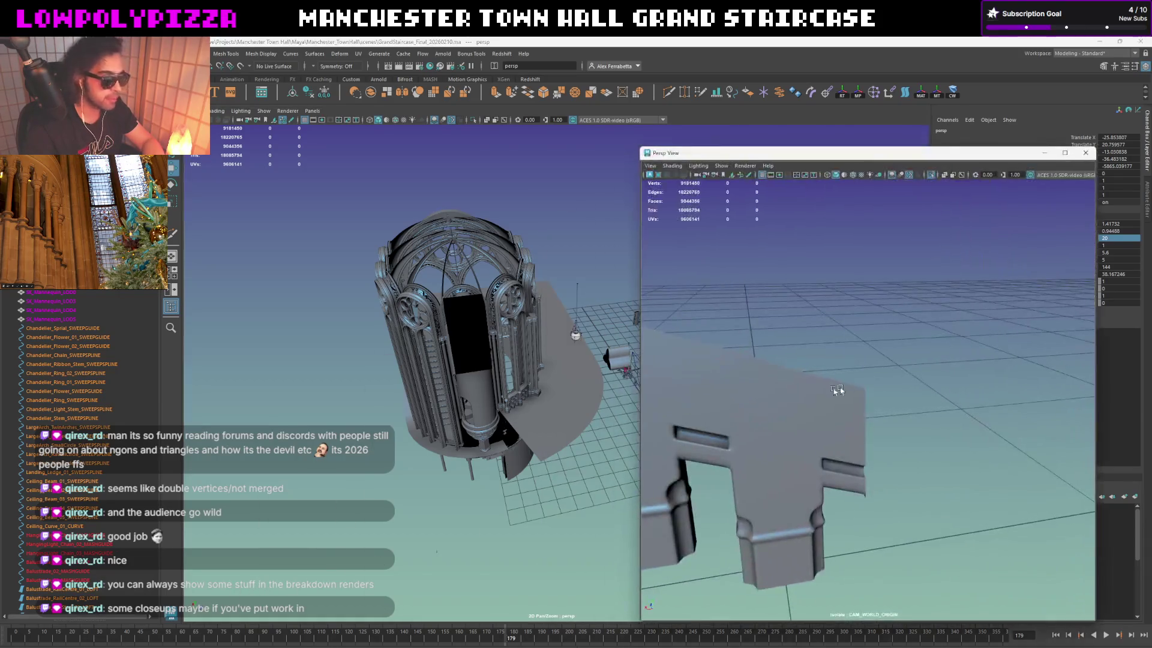
{"action": "left_click", "coordinate": [807, 406]}
{"action": "key", "text": "f"}
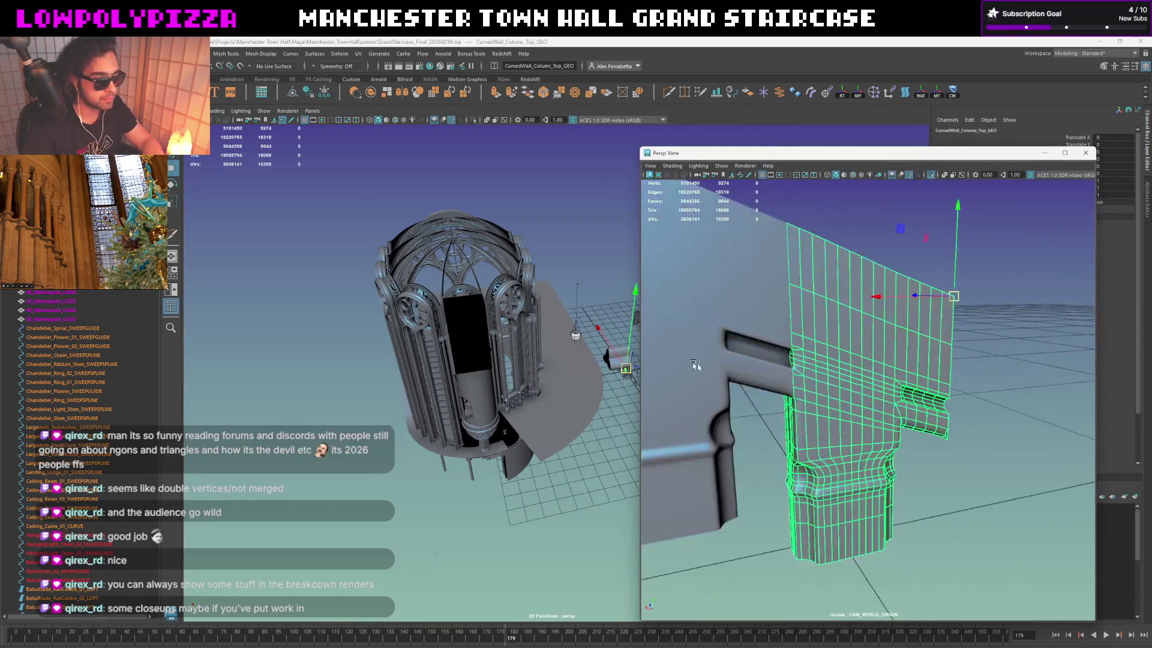
{"action": "mouse_move", "coordinate": [456, 324]}
{"action": "left_mouse_down", "text": "alt"}
{"action": "mouse_move", "coordinate": [511, 366]}
{"action": "mouse_move", "coordinate": [1, 344]}
{"action": "left_mouse_up", "text": "alt"}
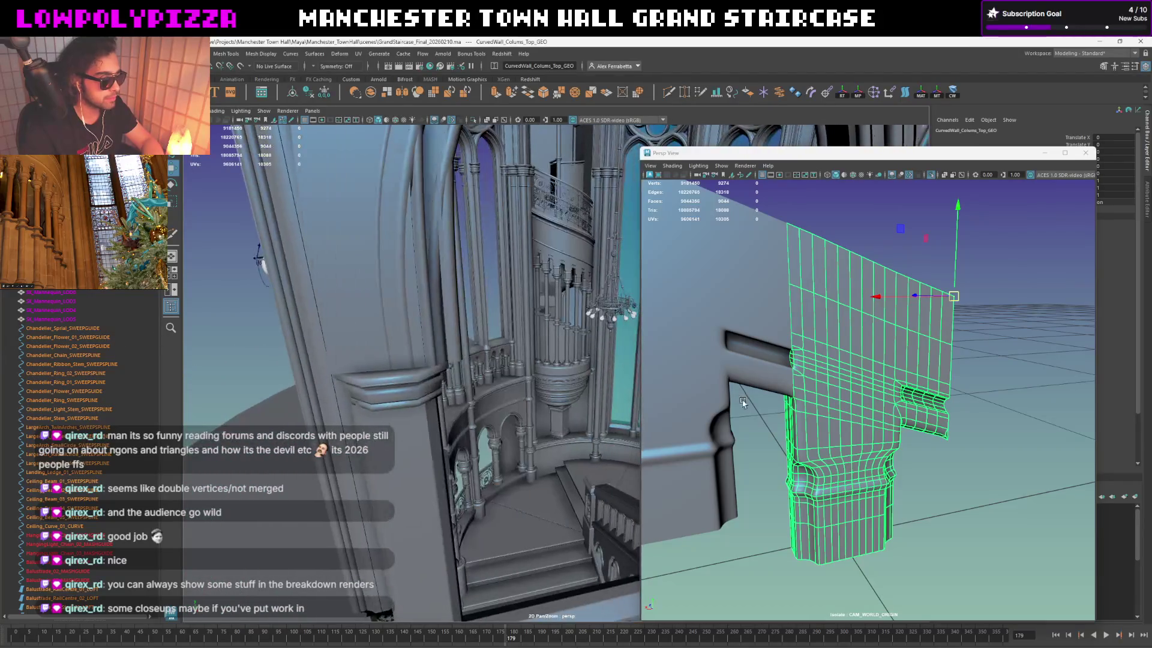
{"action": "left_click", "coordinate": [555, 254]}
{"action": "key", "text": "f"}
{"action": "left_click_drag", "start_coordinate": [551, 267], "coordinate": [218, 300], "text": "alt"}
{"action": "left_click", "coordinate": [209, 284]}
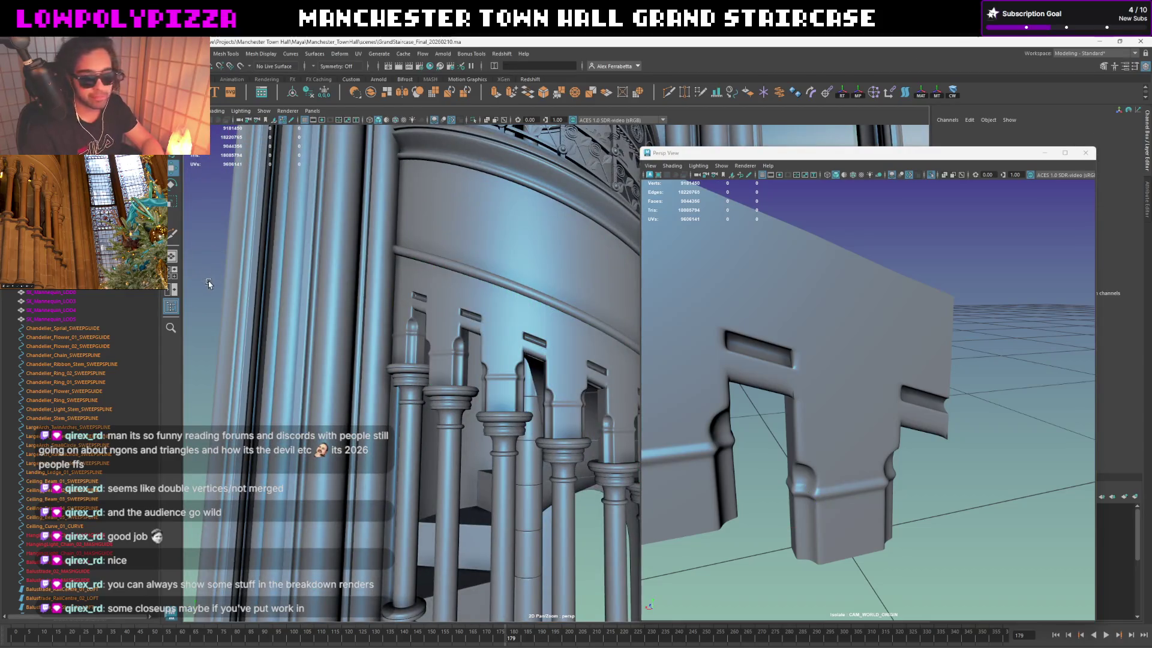
Step: Select CurvedWall_Colums_Top_GEO in the side view and duplicate it
{"action": "scroll", "coordinate": [551, 318], "scroll_direction": "up", "scroll_amount": 5}
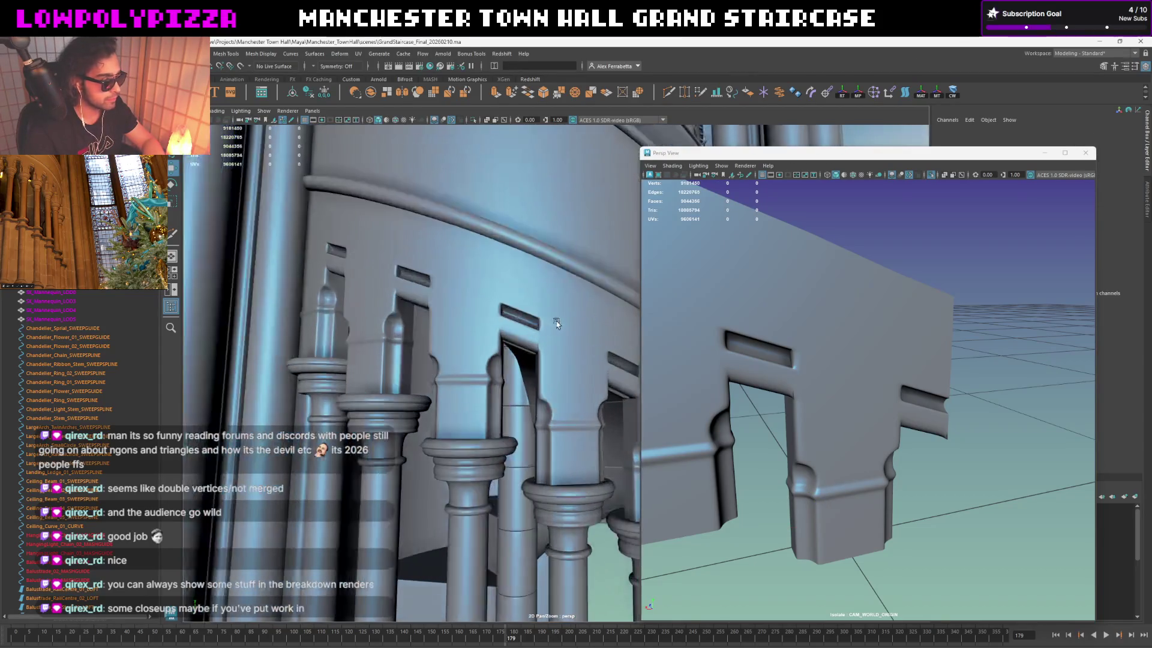
{"action": "left_click_drag", "start_coordinate": [585, 339], "coordinate": [599, 334], "text": "alt"}
{"action": "mouse_move", "coordinate": [822, 372]}
{"action": "left_mouse_down", "text": "alt"}
{"action": "mouse_move", "coordinate": [887, 343]}
{"action": "mouse_move", "coordinate": [876, 345]}
{"action": "mouse_move", "coordinate": [900, 412]}
{"action": "mouse_move", "coordinate": [905, 386]}
{"action": "mouse_move", "coordinate": [898, 394]}
{"action": "mouse_move", "coordinate": [924, 366]}
{"action": "mouse_move", "coordinate": [970, 346]}
{"action": "left_mouse_up", "text": "alt"}
{"action": "left_click", "coordinate": [887, 343]}
{"action": "key", "text": "ctrl+d"}
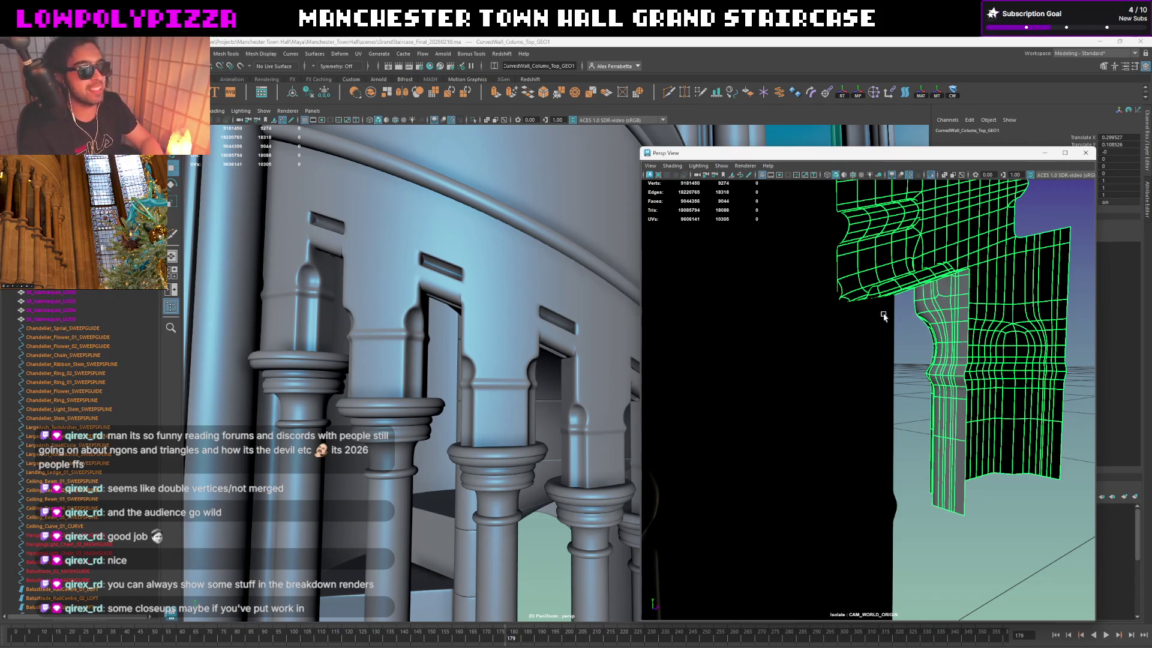
Step: Tumble around the column cap's wireframe to look at its back side
{"action": "left_click_drag", "start_coordinate": [942, 321], "coordinate": [880, 338], "text": "alt"}
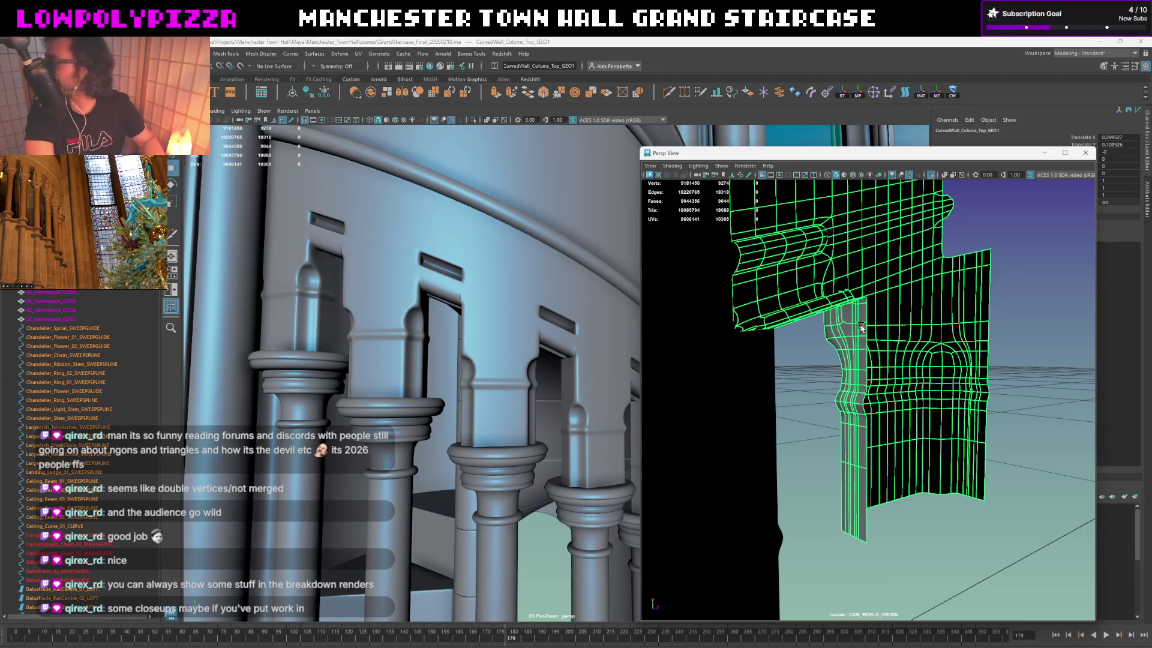
{"action": "mouse_move", "coordinate": [818, 382]}
{"action": "left_mouse_down", "text": "alt"}
{"action": "mouse_move", "coordinate": [841, 333]}
{"action": "mouse_move", "coordinate": [764, 323]}
{"action": "mouse_move", "coordinate": [779, 342]}
{"action": "left_mouse_up", "text": "alt"}
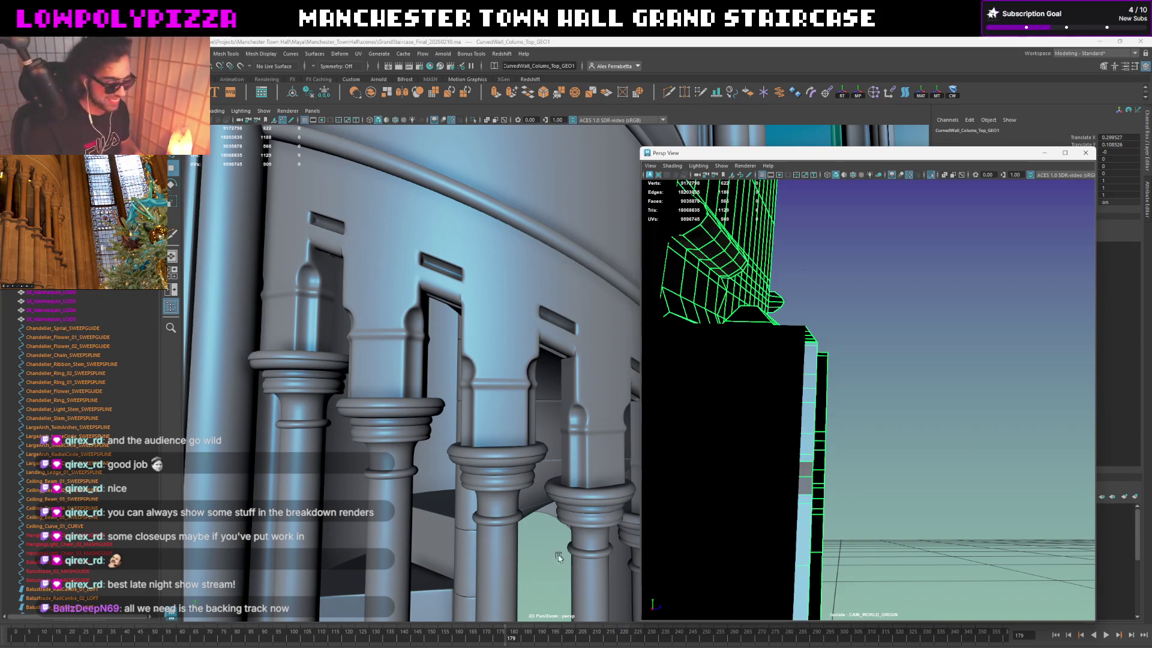
{"action": "mouse_move", "coordinate": [586, 645]}
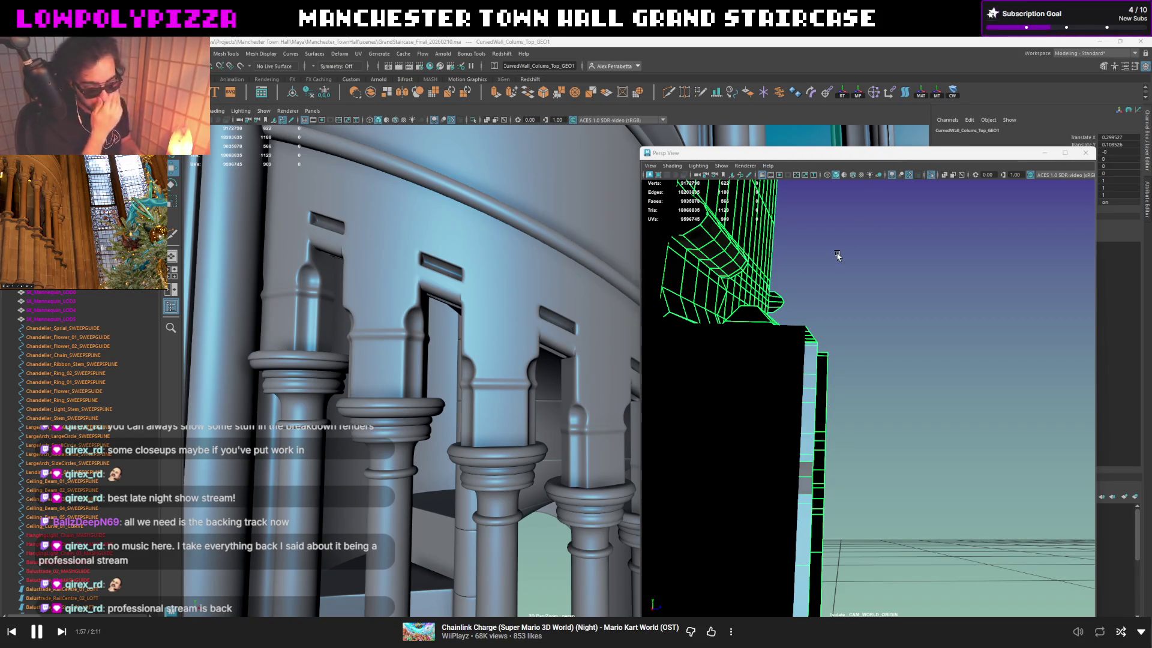
Step: Select the neighbouring wall cap mesh and duplicate it
{"action": "mouse_move", "coordinate": [856, 288]}
{"action": "left_mouse_down", "text": "alt"}
{"action": "mouse_move", "coordinate": [1005, 324]}
{"action": "mouse_move", "coordinate": [906, 324]}
{"action": "mouse_move", "coordinate": [942, 315]}
{"action": "mouse_move", "coordinate": [889, 358]}
{"action": "mouse_move", "coordinate": [873, 309]}
{"action": "mouse_move", "coordinate": [848, 314]}
{"action": "mouse_move", "coordinate": [899, 312]}
{"action": "mouse_move", "coordinate": [876, 321]}
{"action": "mouse_move", "coordinate": [906, 321]}
{"action": "mouse_move", "coordinate": [771, 317]}
{"action": "mouse_move", "coordinate": [775, 384]}
{"action": "left_mouse_up", "text": "alt"}
{"action": "left_click", "coordinate": [892, 370]}
{"action": "key", "text": "shift+d"}
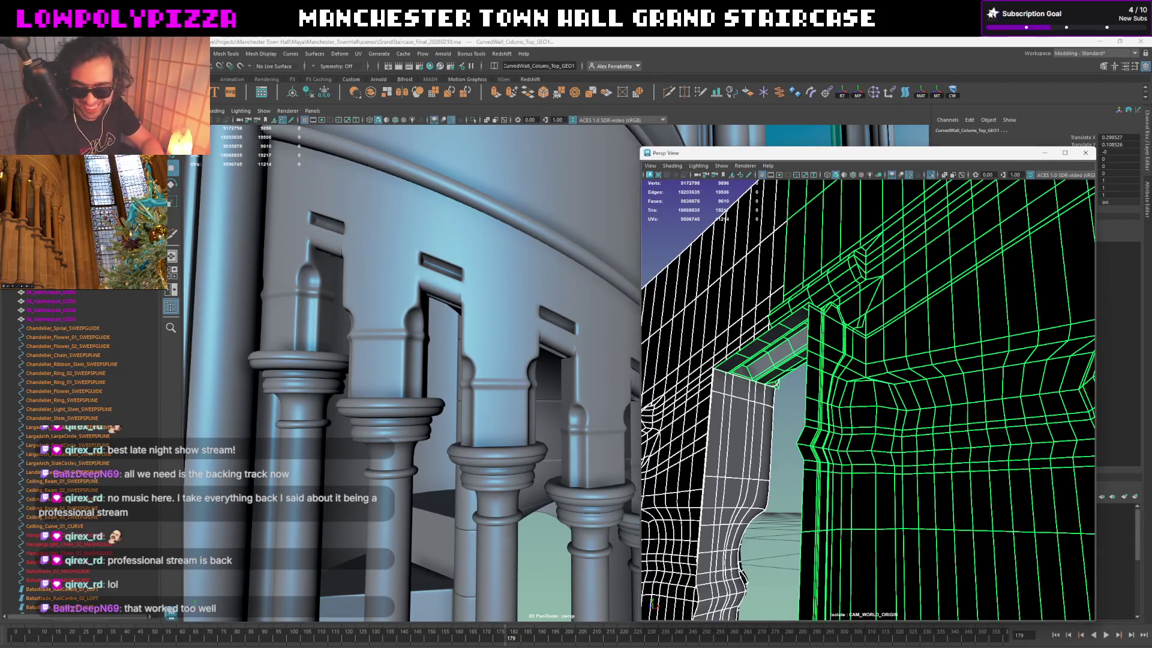
Step: Select the column part of the cap, duplicate it, and turn to face the column front-on
{"action": "mouse_move", "coordinate": [744, 331]}
{"action": "left_mouse_down", "text": "alt"}
{"action": "mouse_move", "coordinate": [798, 361]}
{"action": "mouse_move", "coordinate": [781, 368]}
{"action": "mouse_move", "coordinate": [819, 402]}
{"action": "mouse_move", "coordinate": [858, 391]}
{"action": "mouse_move", "coordinate": [960, 420]}
{"action": "left_mouse_up", "text": "alt"}
{"action": "scroll", "coordinate": [809, 359], "scroll_direction": "up", "scroll_amount": 5}
{"action": "left_click", "coordinate": [980, 424]}
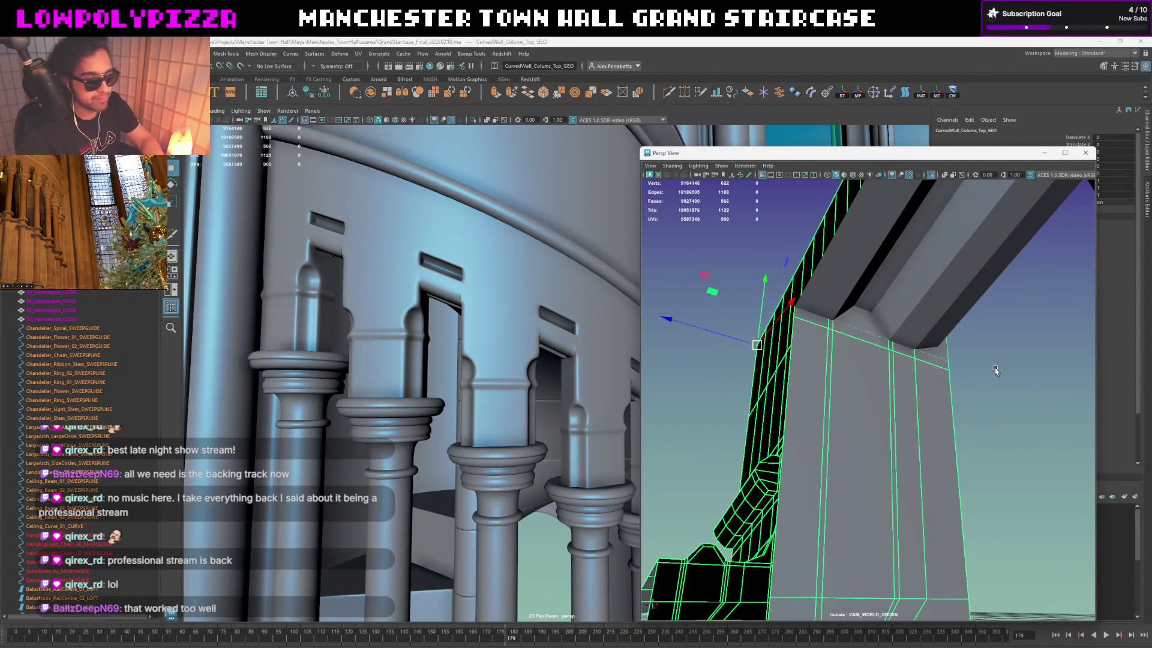
{"action": "mouse_move", "coordinate": [983, 368]}
{"action": "left_mouse_down", "text": "alt"}
{"action": "mouse_move", "coordinate": [897, 359]}
{"action": "mouse_move", "coordinate": [952, 357]}
{"action": "left_mouse_up", "text": "alt"}
{"action": "key", "text": "ctrl+d"}
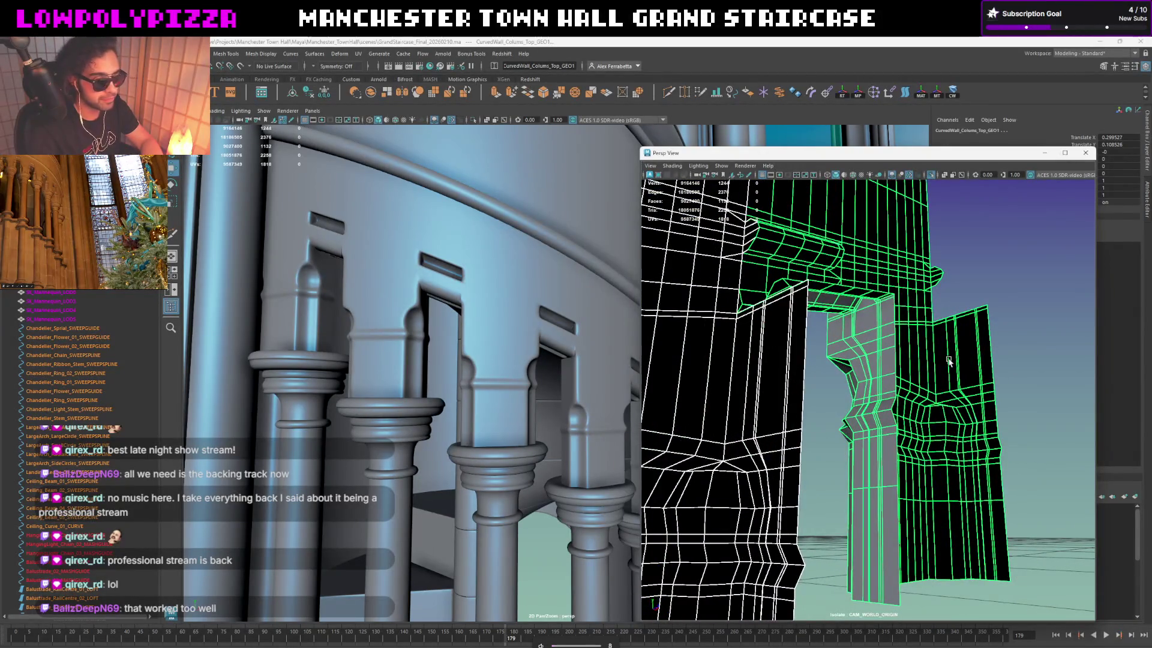
{"action": "scroll", "coordinate": [876, 313], "scroll_direction": "up", "scroll_amount": 4}
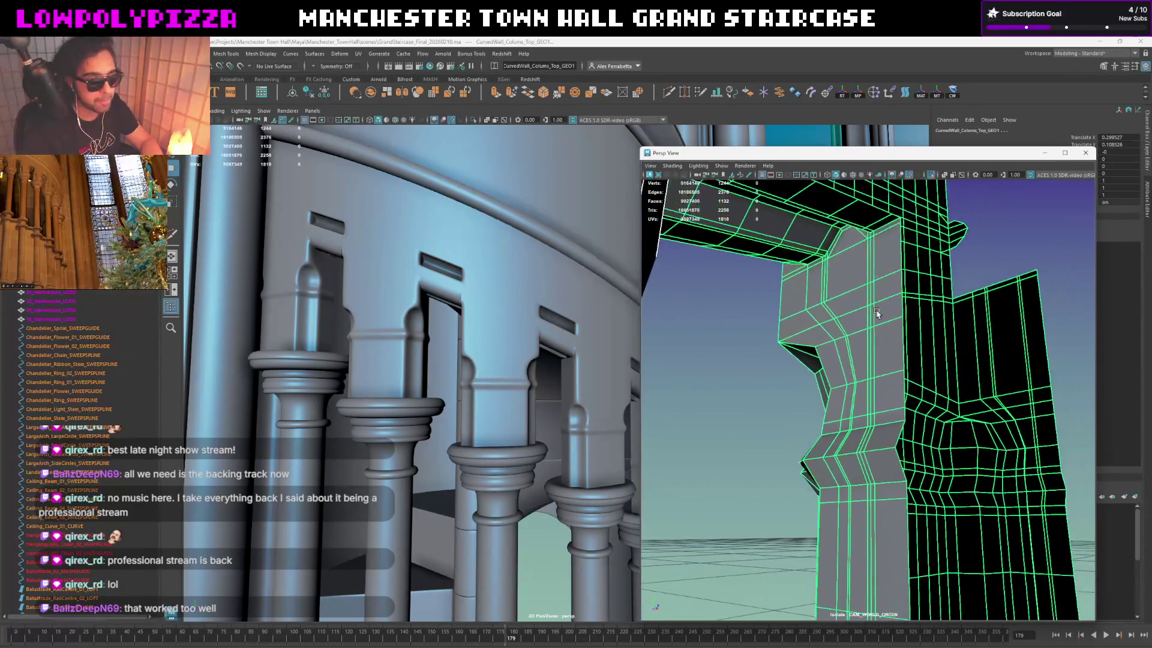
{"action": "mouse_move", "coordinate": [876, 314]}
{"action": "left_mouse_down", "text": "alt"}
{"action": "mouse_move", "coordinate": [920, 306]}
{"action": "mouse_move", "coordinate": [882, 298]}
{"action": "mouse_move", "coordinate": [836, 324]}
{"action": "left_mouse_up", "text": "alt"}
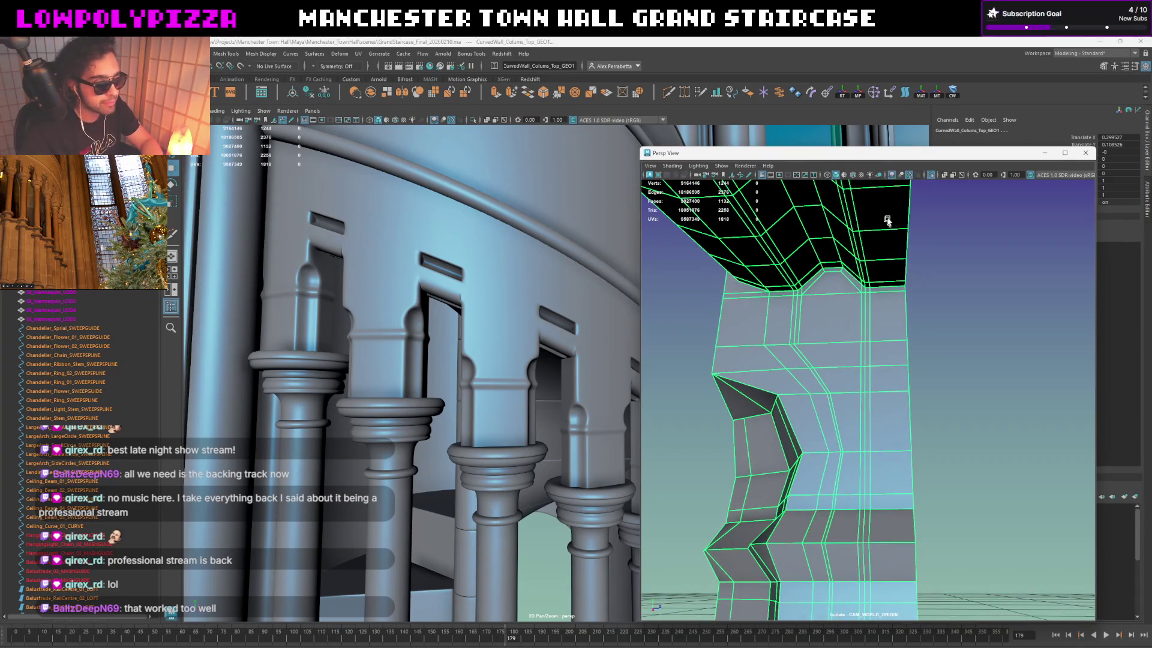
{"action": "left_click", "coordinate": [668, 95]}
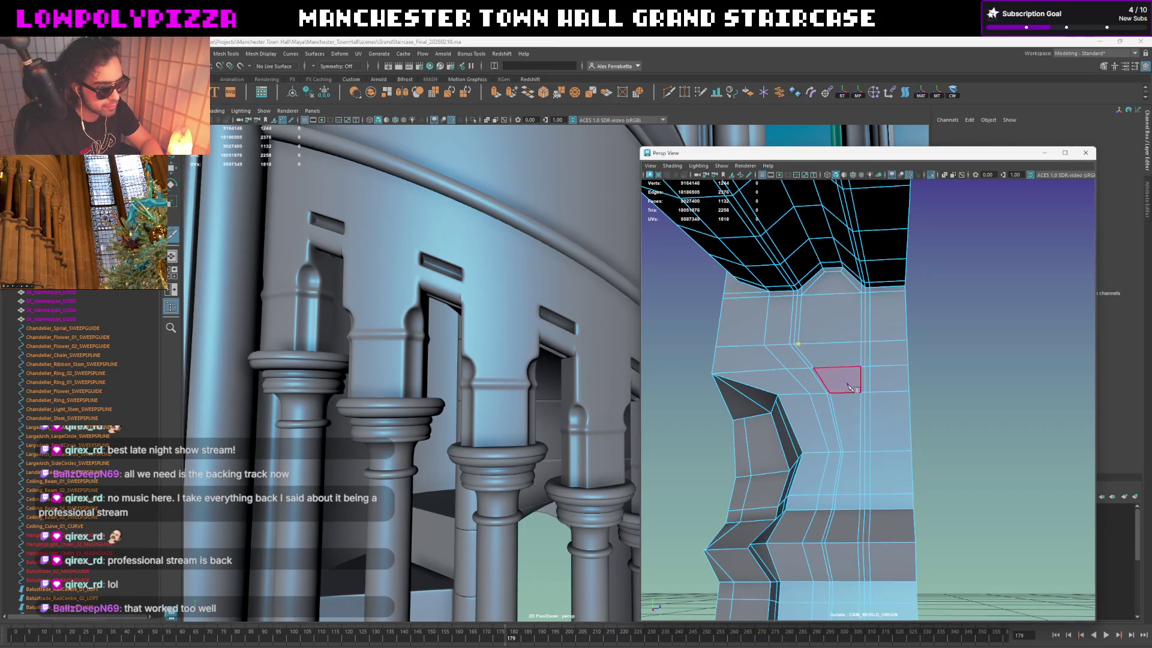
Step: Multi-cut a new edge down the column's front face at about 21.95% along the edge, then select the mesh
{"action": "left_click_drag", "start_coordinate": [847, 384], "coordinate": [846, 374], "text": "alt"}
{"action": "left_click", "coordinate": [823, 322]}
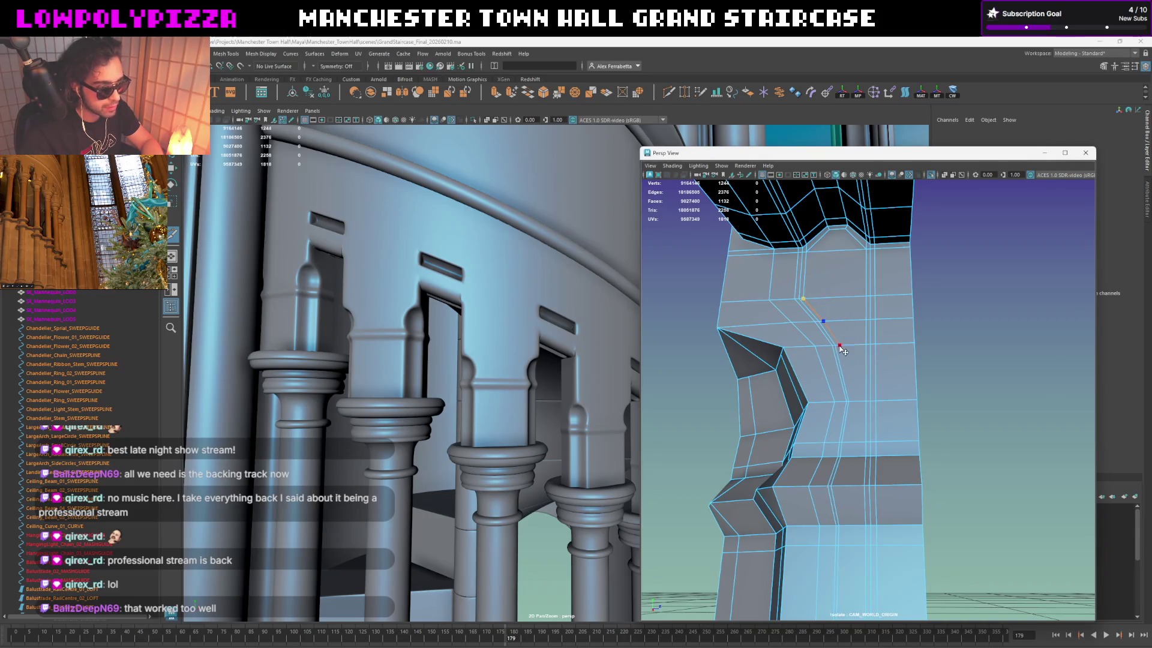
{"action": "mouse_move", "coordinate": [852, 356]}
{"action": "left_mouse_down", "text": "alt"}
{"action": "mouse_move", "coordinate": [729, 360]}
{"action": "mouse_move", "coordinate": [847, 369]}
{"action": "left_mouse_up", "text": "alt"}
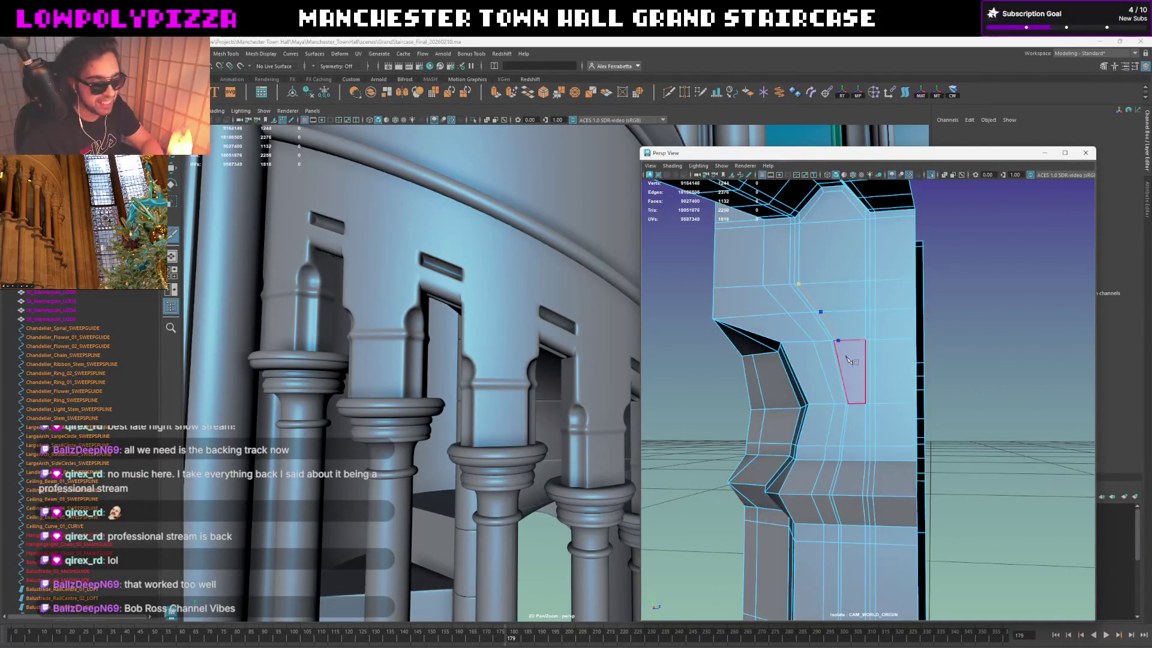
{"action": "left_click", "coordinate": [854, 403]}
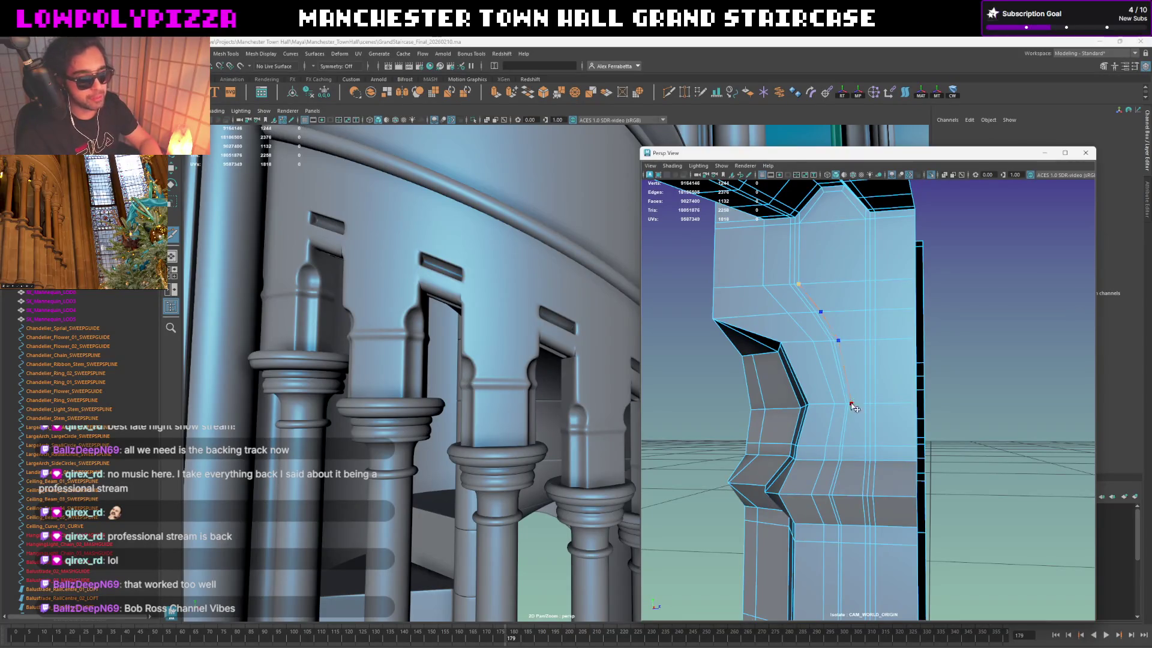
{"action": "middle_click_drag", "start_coordinate": [854, 407], "coordinate": [827, 312], "text": "alt"}
{"action": "scroll", "coordinate": [855, 411], "scroll_direction": "up", "scroll_amount": 5}
{"action": "scroll", "coordinate": [855, 412], "scroll_direction": "down", "scroll_amount": 5}
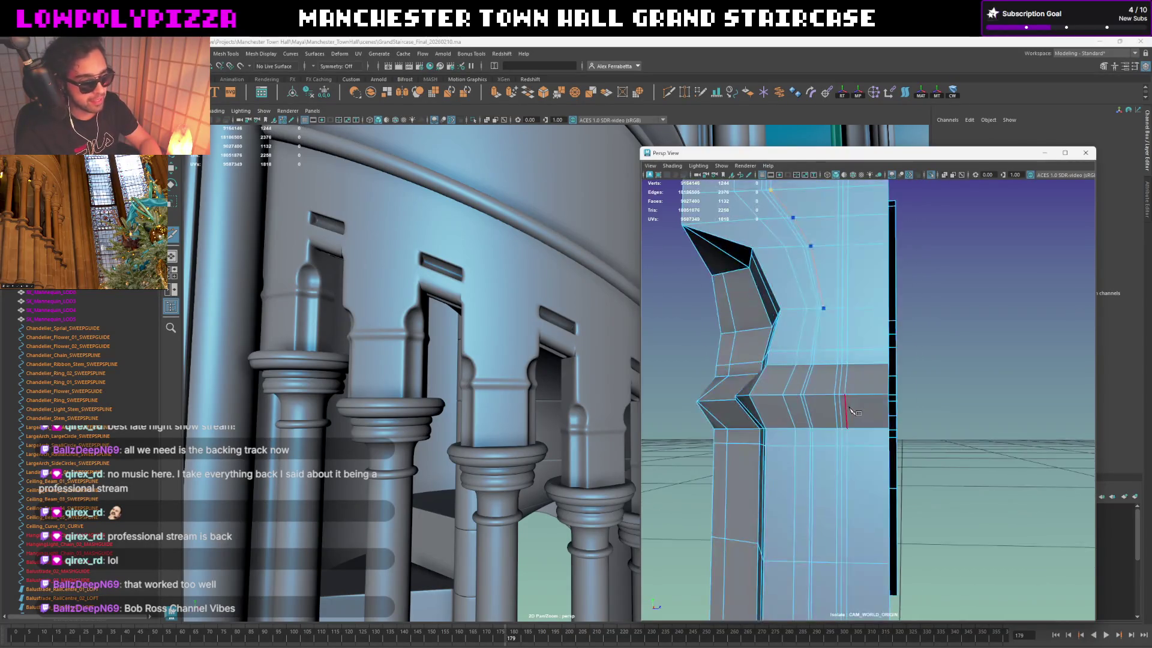
{"action": "middle_click_drag", "start_coordinate": [854, 411], "coordinate": [851, 414], "text": "alt"}
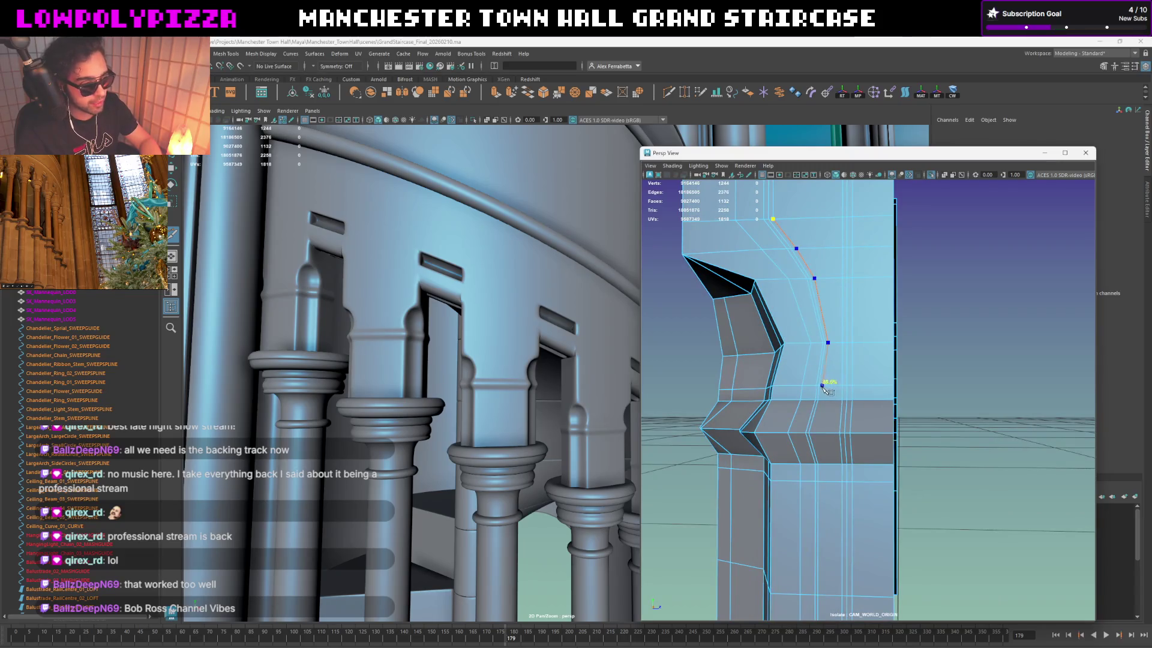
{"action": "middle_click_drag", "start_coordinate": [827, 415], "coordinate": [870, 441], "text": "alt"}
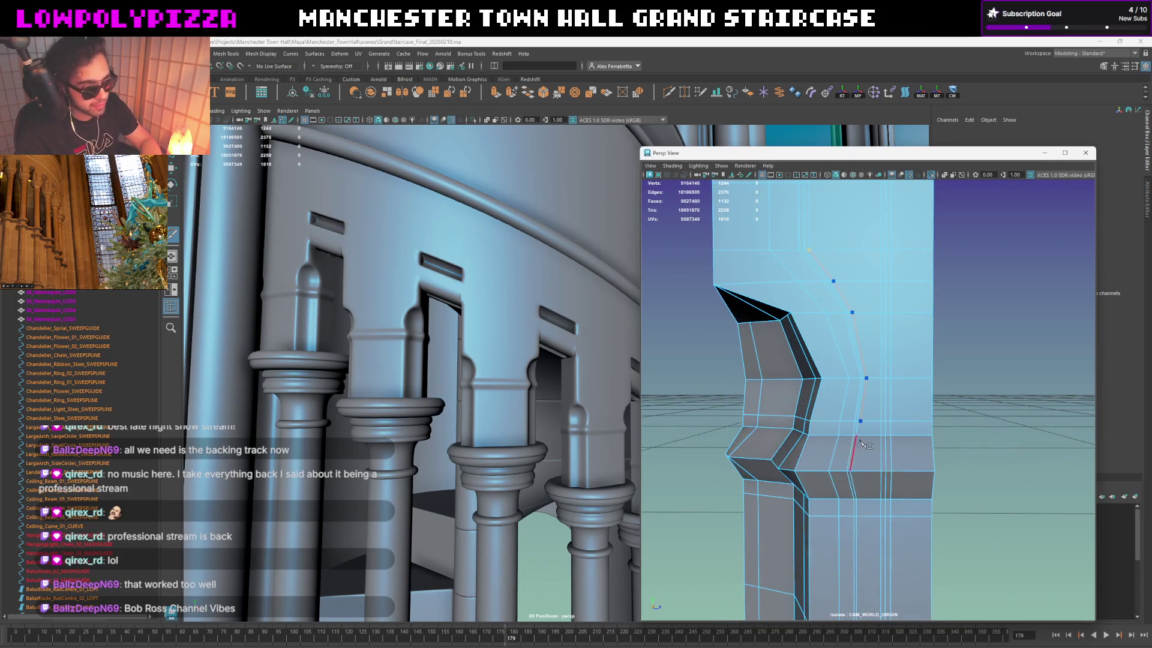
{"action": "left_click", "coordinate": [863, 435]}
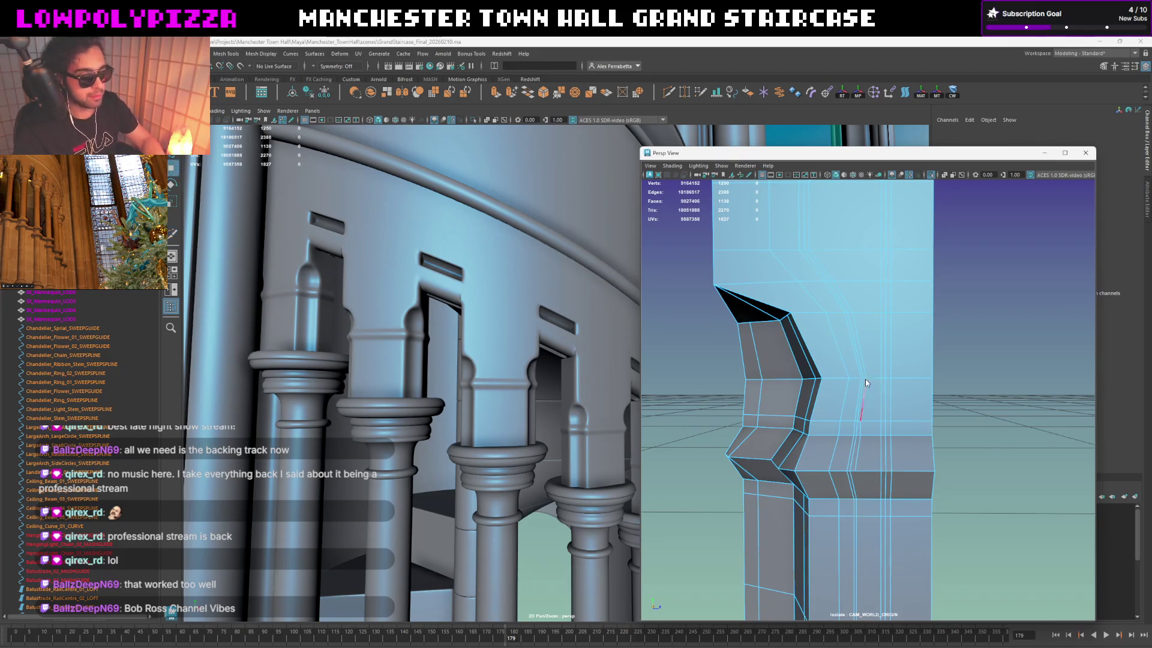
{"action": "key", "text": "F8"}
{"action": "middle_click_drag", "start_coordinate": [865, 380], "coordinate": [873, 324], "text": "alt"}
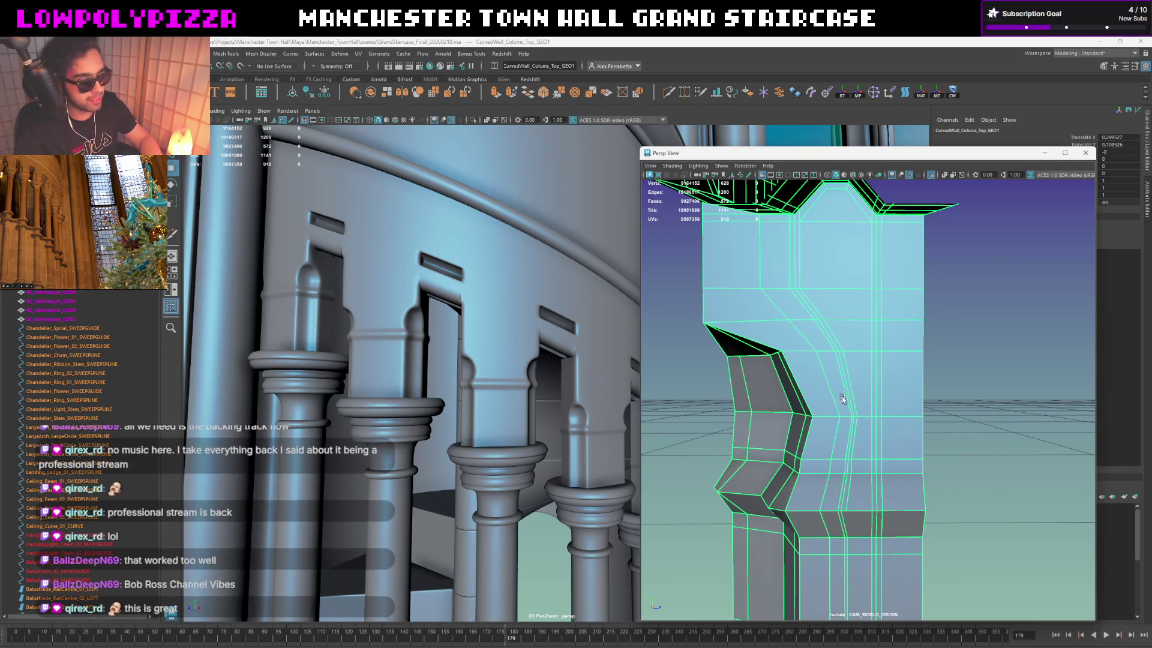
Step: Frame the selected column-top mesh from the front and start Multi-Cut on it
{"action": "key", "text": "w"}
{"action": "key", "text": "f"}
{"action": "scroll", "coordinate": [841, 383], "scroll_direction": "up", "scroll_amount": 10}
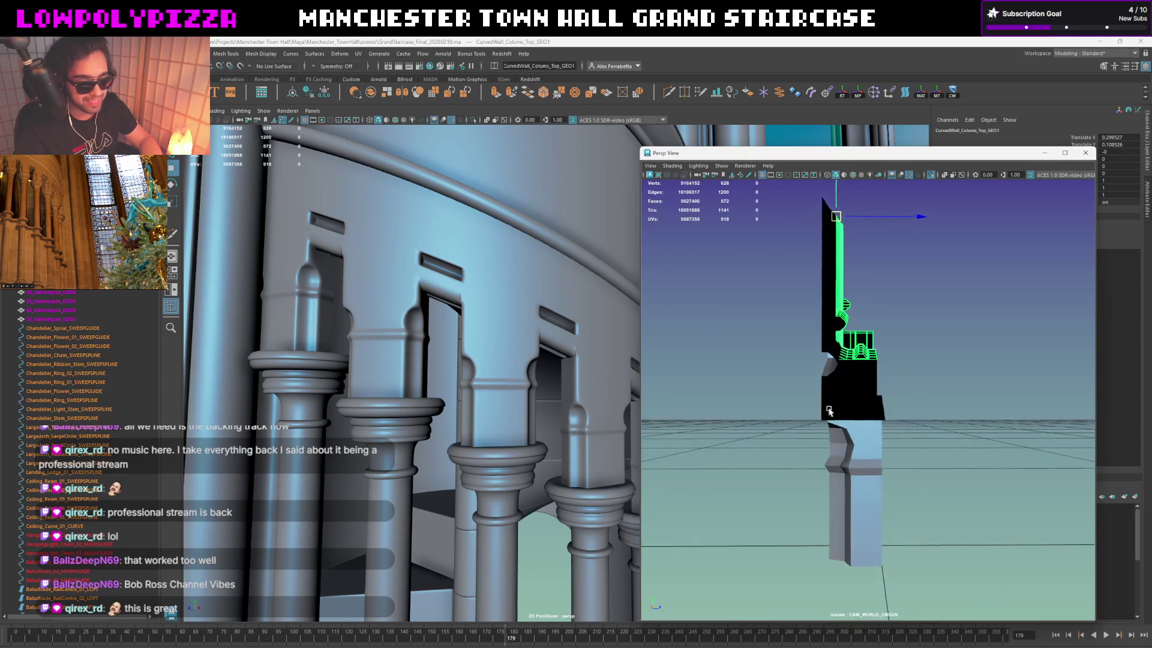
{"action": "mouse_move", "coordinate": [872, 387]}
{"action": "left_mouse_down", "text": "alt"}
{"action": "mouse_move", "coordinate": [793, 391]}
{"action": "mouse_move", "coordinate": [823, 381]}
{"action": "left_mouse_up", "text": "alt"}
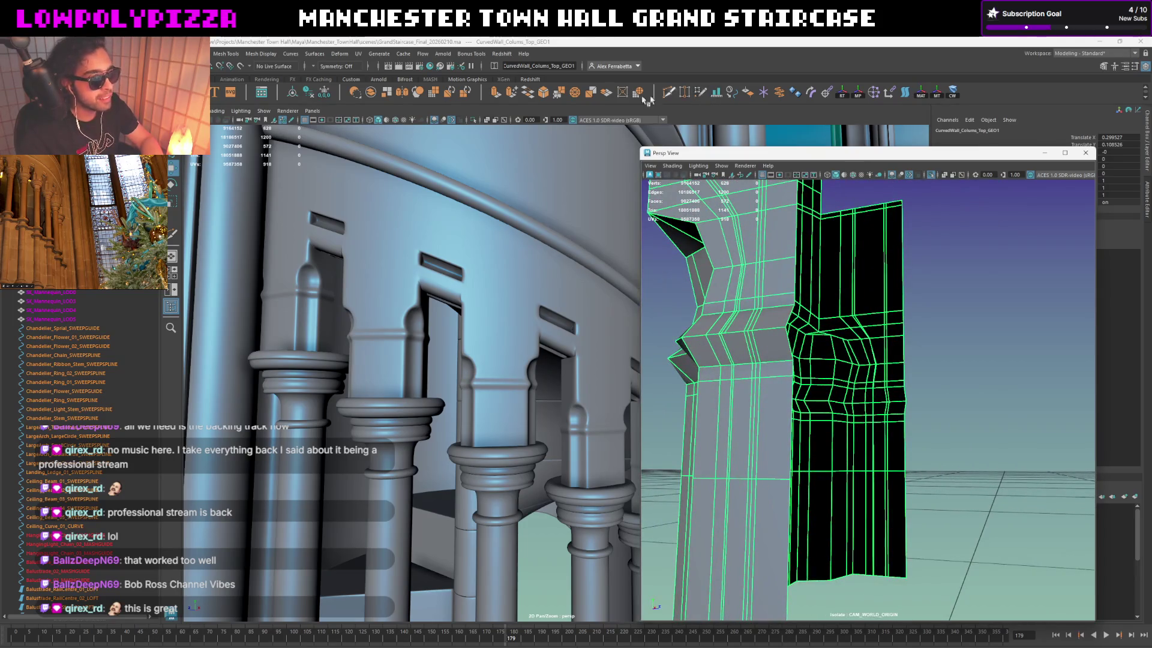
{"action": "left_click", "coordinate": [669, 93]}
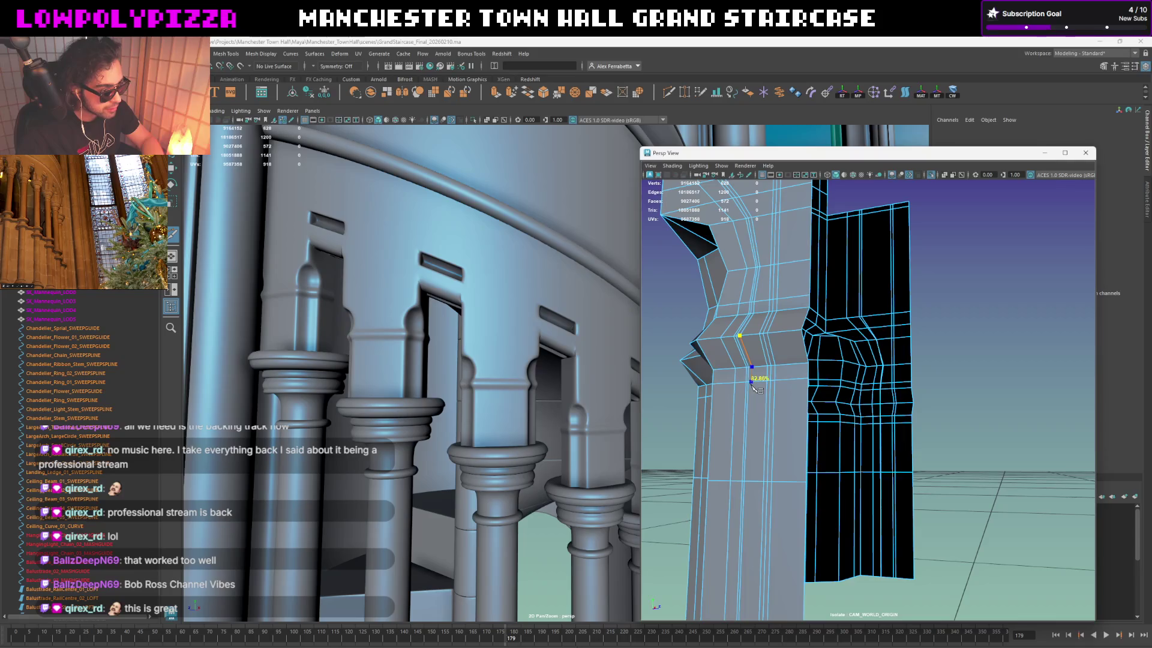
{"action": "middle_click_drag", "start_coordinate": [768, 498], "coordinate": [759, 380], "text": "alt"}
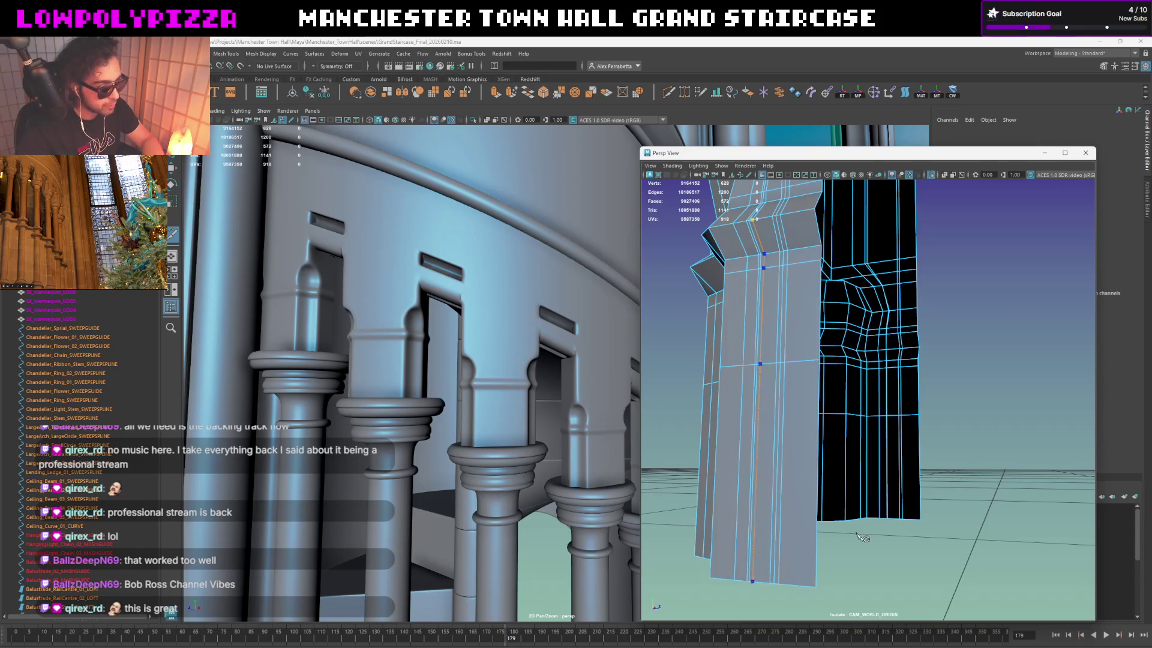
Step: Preview the column-top mesh smoothed and inspect it around the window recess
{"action": "key", "text": "f"}
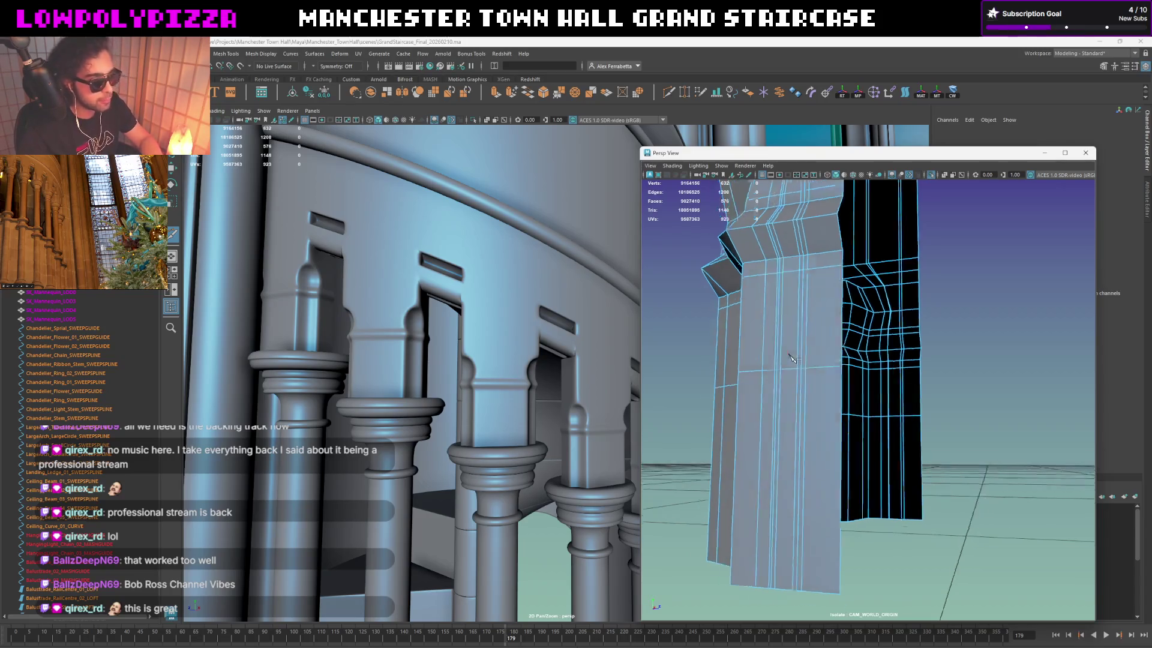
{"action": "key", "text": "3"}
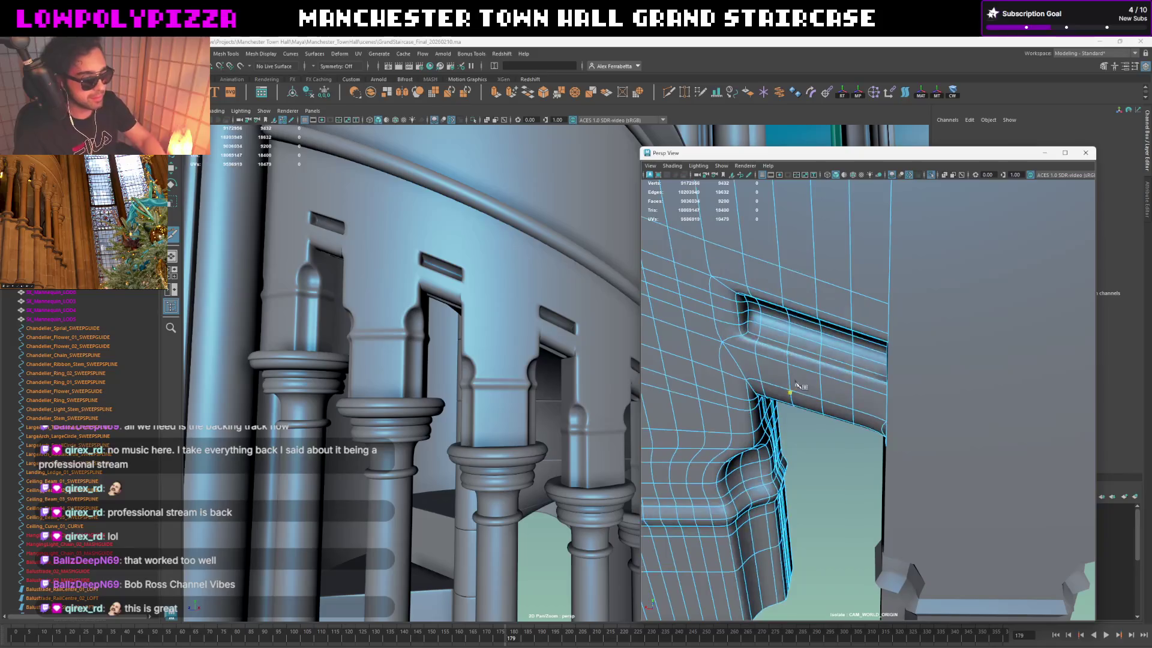
{"action": "scroll", "coordinate": [826, 450], "scroll_direction": "down", "scroll_amount": 5}
{"action": "left_click", "coordinate": [984, 462]}
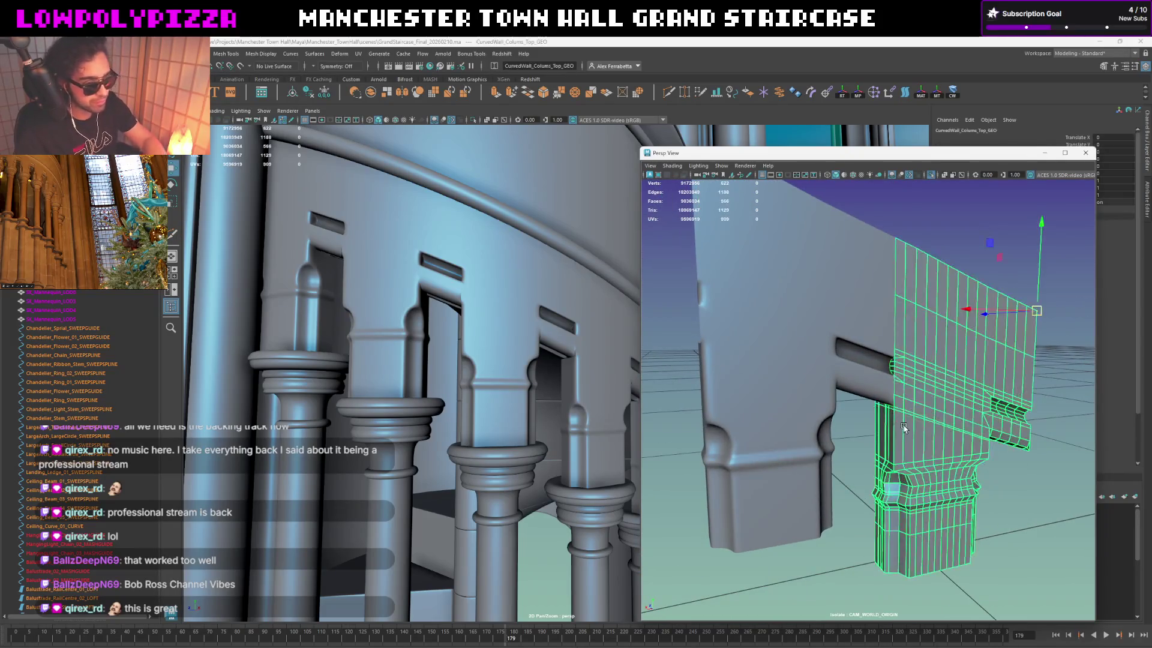
{"action": "left_click", "coordinate": [1002, 465]}
{"action": "scroll", "coordinate": [970, 465], "scroll_direction": "down", "scroll_amount": 5}
{"action": "left_click_drag", "start_coordinate": [971, 466], "coordinate": [901, 432], "text": "alt"}
{"action": "scroll", "coordinate": [906, 435], "scroll_direction": "up", "scroll_amount": 6}
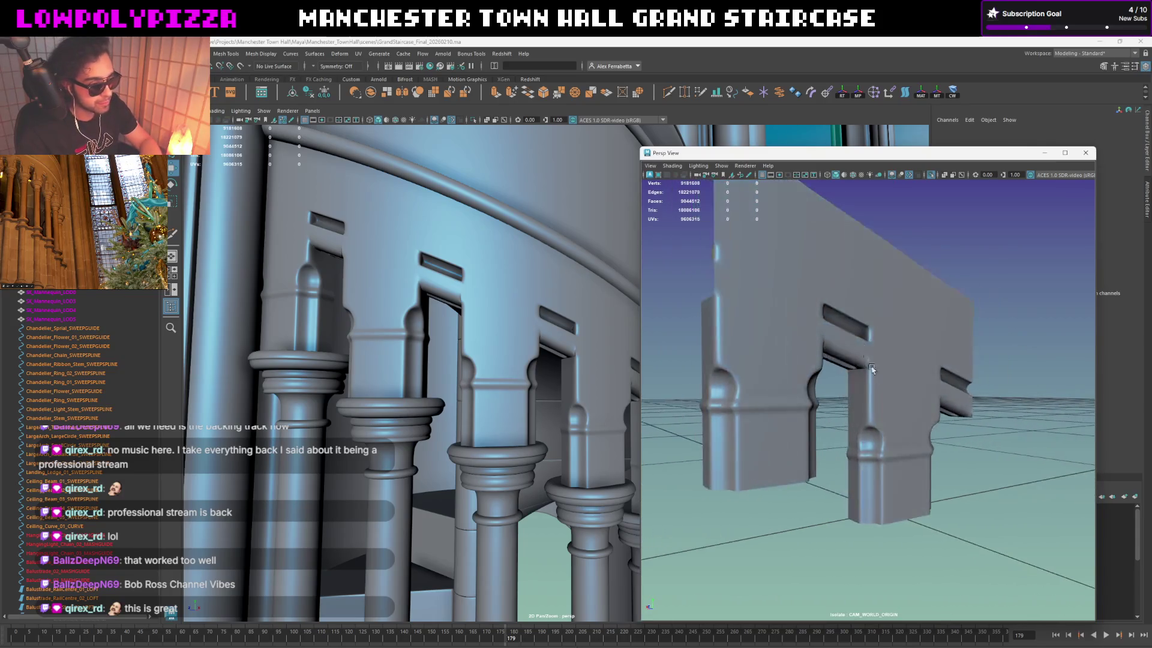
Step: Select CurvedWall_Colums_Top_GEO1 with the grey column piece and return to the low-poly cage display
{"action": "left_click", "coordinate": [911, 269]}
{"action": "left_click", "coordinate": [936, 246]}
{"action": "scroll", "coordinate": [917, 266], "scroll_direction": "up", "scroll_amount": 5}
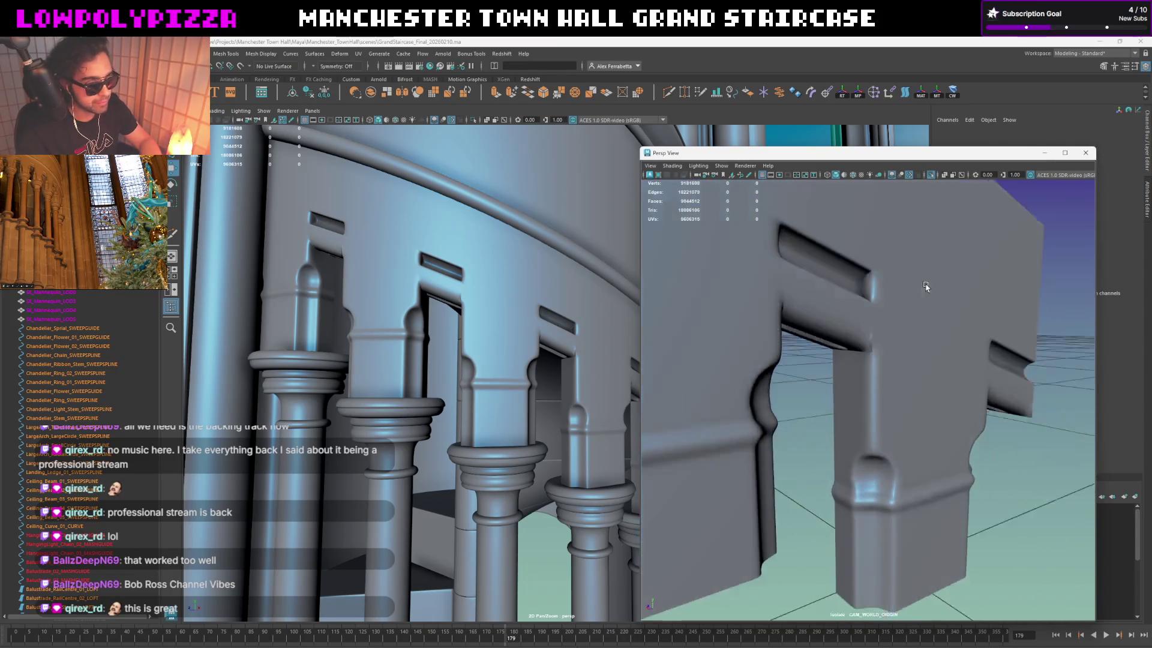
{"action": "left_click_drag", "start_coordinate": [946, 389], "coordinate": [846, 275], "text": "alt"}
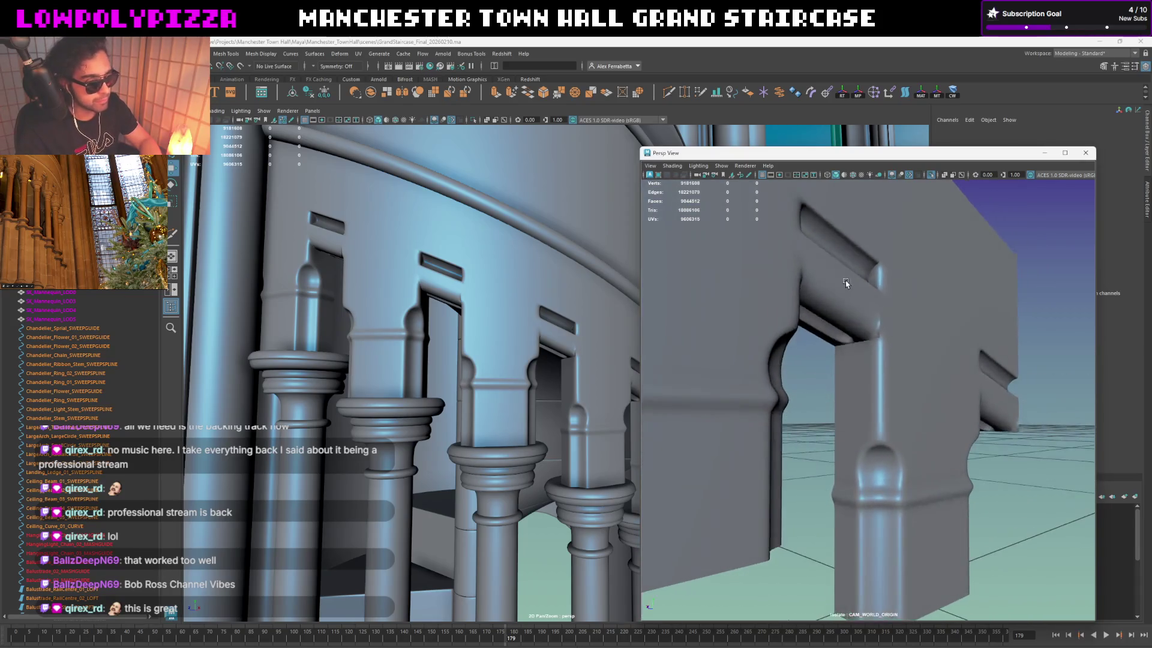
{"action": "left_click", "coordinate": [846, 275]}
{"action": "left_click", "coordinate": [919, 331], "text": "shift"}
{"action": "scroll", "coordinate": [903, 345], "scroll_direction": "down", "scroll_amount": 5}
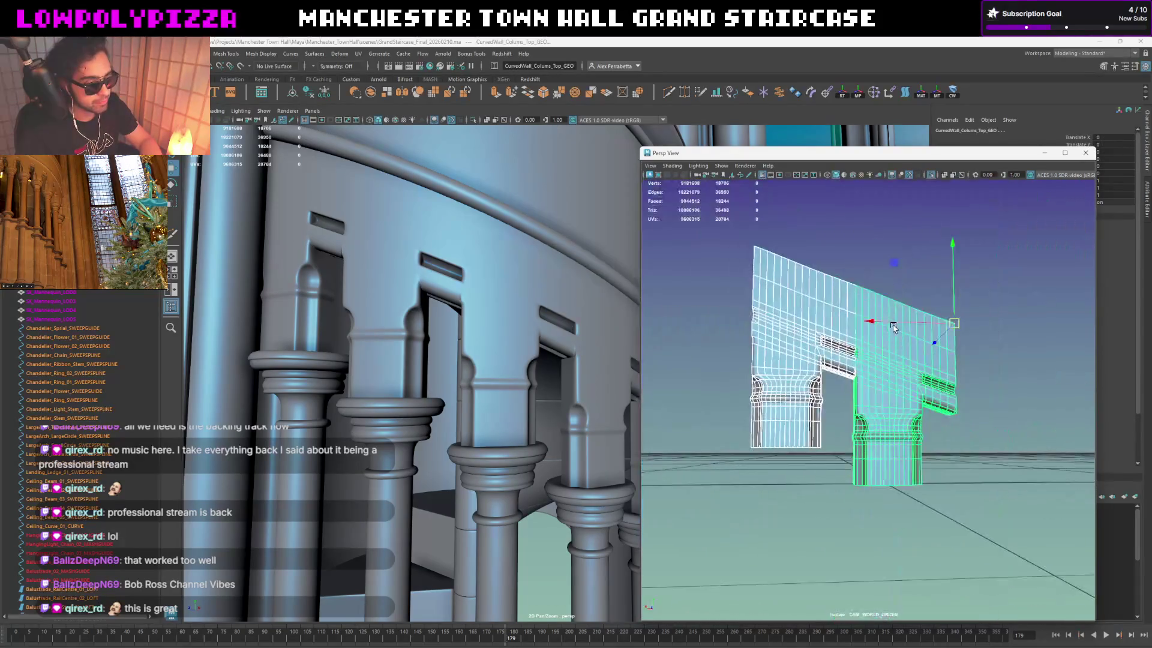
{"action": "scroll", "coordinate": [907, 362], "scroll_direction": "up", "scroll_amount": 5}
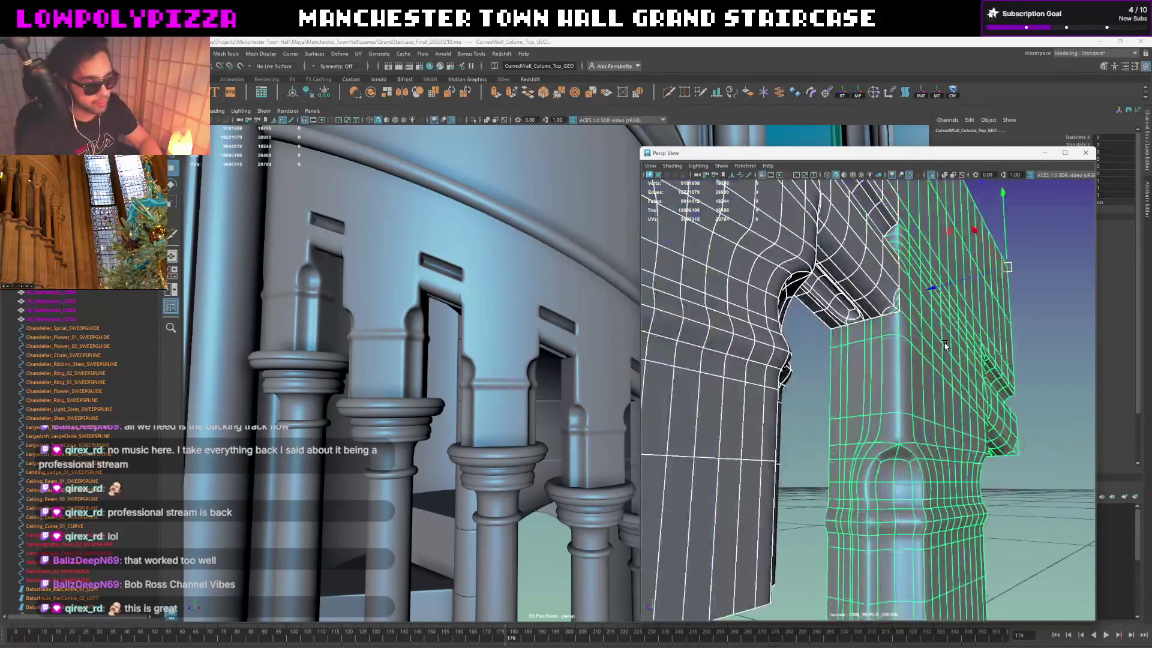
{"action": "scroll", "coordinate": [912, 336], "scroll_direction": "up", "scroll_amount": 3}
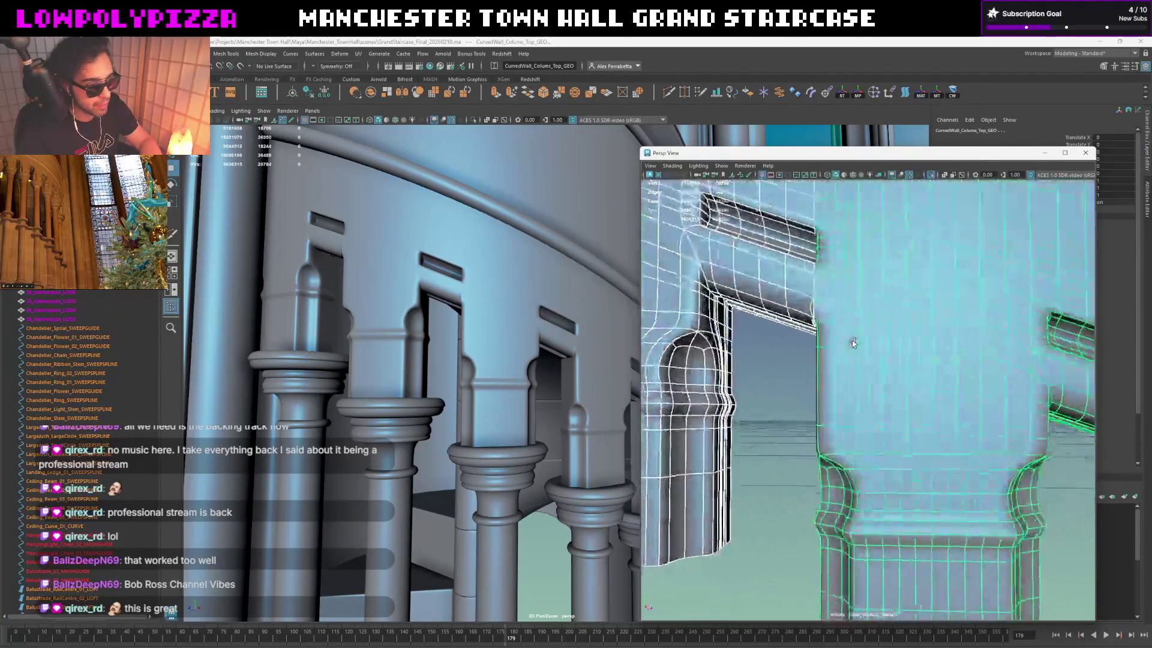
{"action": "key", "text": "1"}
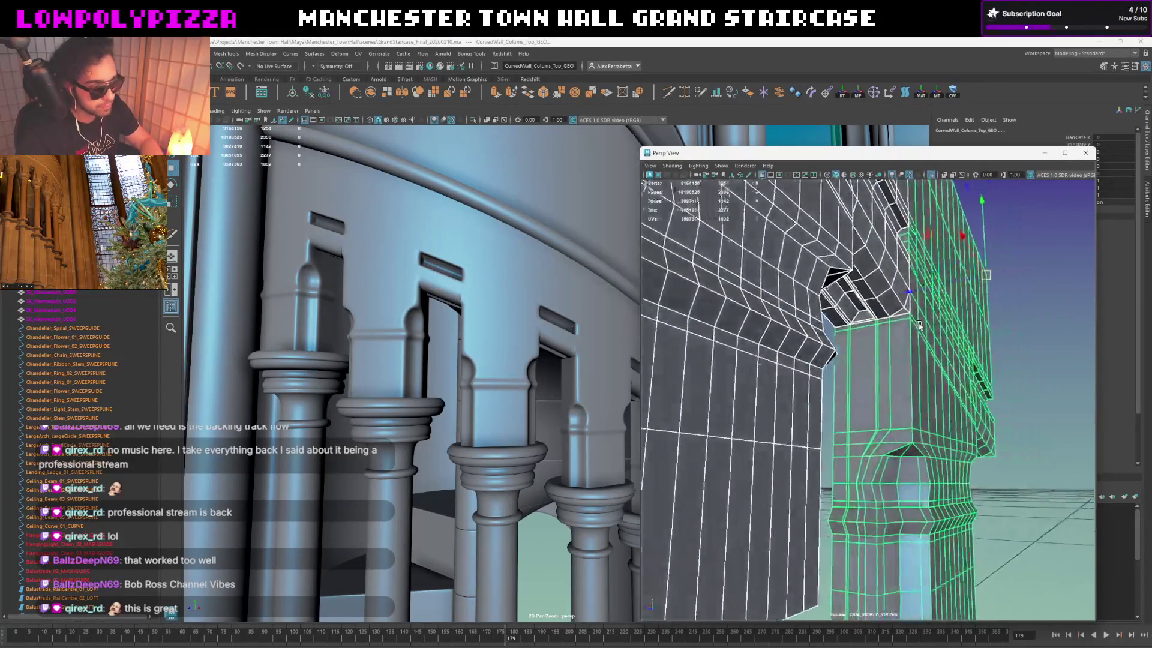
{"action": "left_click_drag", "start_coordinate": [920, 326], "coordinate": [903, 327], "text": "alt"}
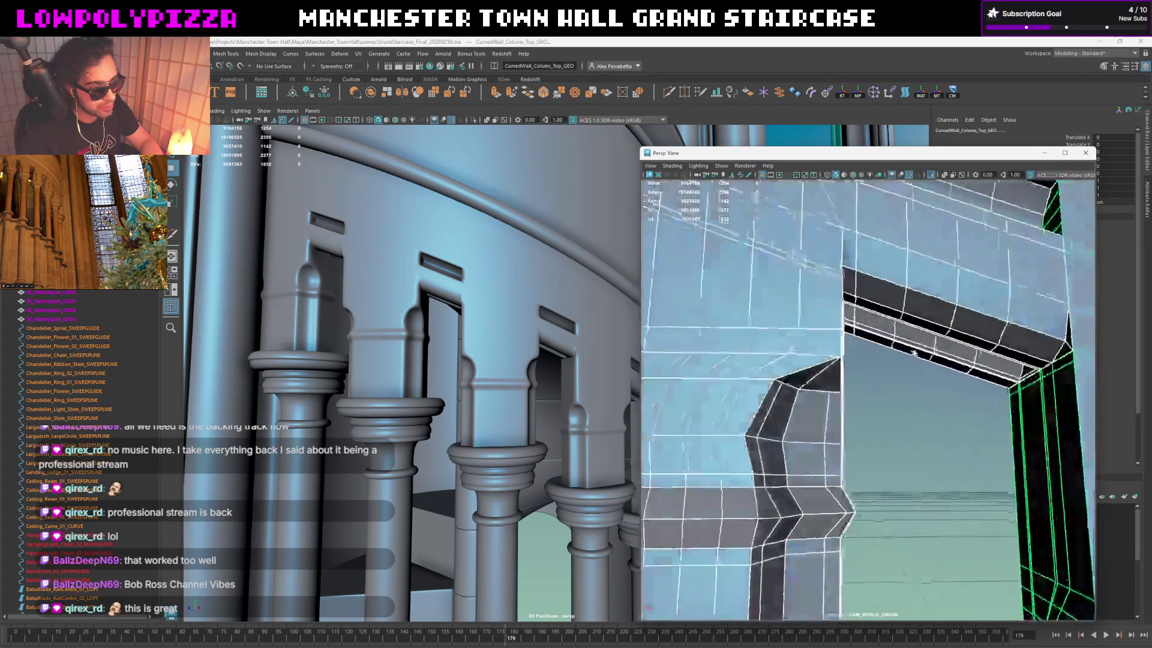
Step: Multi-cut an edge where the cap's zigzag underside meets the column face, then select the cap
{"action": "mouse_move", "coordinate": [944, 376]}
{"action": "left_mouse_down", "text": "alt"}
{"action": "mouse_move", "coordinate": [954, 369]}
{"action": "mouse_move", "coordinate": [985, 401]}
{"action": "mouse_move", "coordinate": [1027, 402]}
{"action": "mouse_move", "coordinate": [1020, 375]}
{"action": "mouse_move", "coordinate": [1013, 395]}
{"action": "left_mouse_up", "text": "alt"}
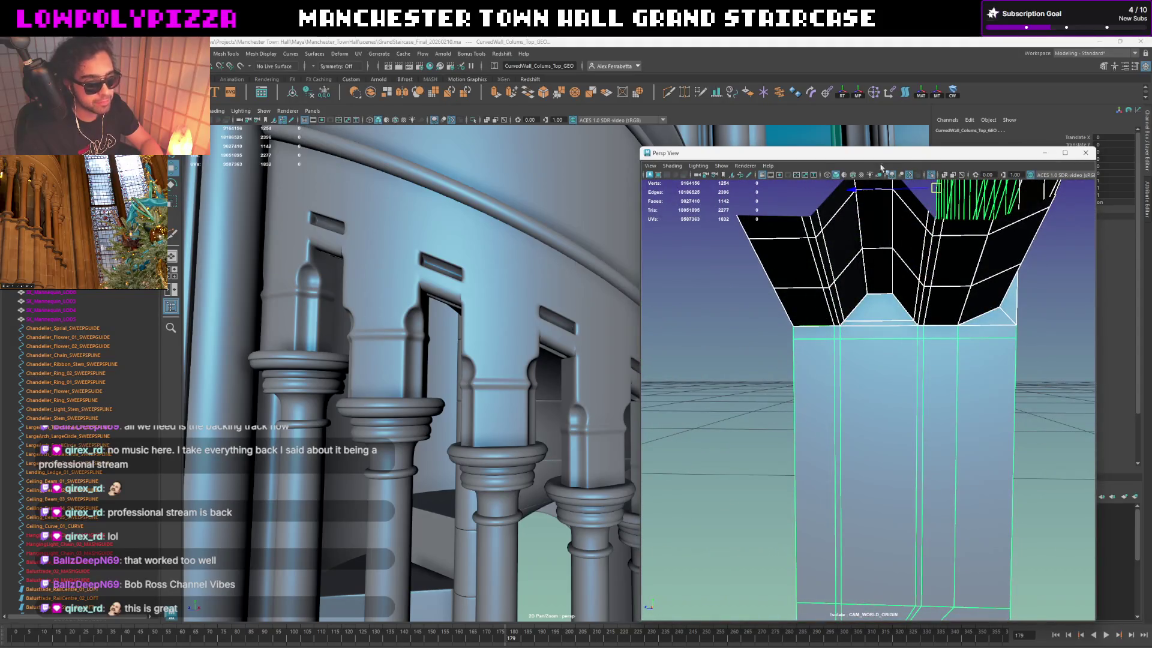
{"action": "left_click", "coordinate": [652, 92]}
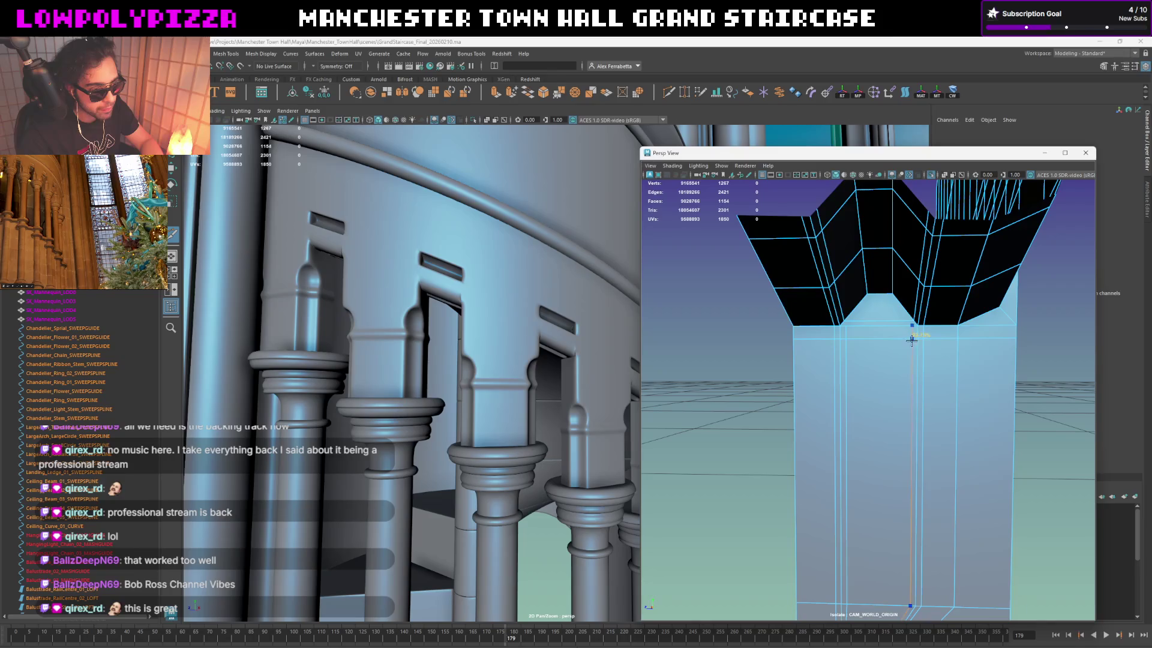
{"action": "mouse_move", "coordinate": [909, 375]}
{"action": "left_mouse_down", "text": "alt"}
{"action": "mouse_move", "coordinate": [823, 340]}
{"action": "mouse_move", "coordinate": [883, 331]}
{"action": "left_mouse_up", "text": "alt"}
{"action": "mouse_move", "coordinate": [846, 288]}
{"action": "left_mouse_down", "text": "alt"}
{"action": "mouse_move", "coordinate": [815, 358]}
{"action": "mouse_move", "coordinate": [839, 331]}
{"action": "mouse_move", "coordinate": [941, 335]}
{"action": "mouse_move", "coordinate": [869, 345]}
{"action": "mouse_move", "coordinate": [846, 303]}
{"action": "mouse_move", "coordinate": [811, 309]}
{"action": "mouse_move", "coordinate": [833, 323]}
{"action": "left_mouse_up", "text": "alt"}
{"action": "left_click", "coordinate": [865, 300]}
{"action": "scroll", "coordinate": [856, 334], "scroll_direction": "down", "scroll_amount": 5}
{"action": "mouse_move", "coordinate": [804, 257]}
{"action": "left_mouse_down", "text": "alt"}
{"action": "mouse_move", "coordinate": [733, 412]}
{"action": "mouse_move", "coordinate": [702, 322]}
{"action": "mouse_move", "coordinate": [772, 369]}
{"action": "mouse_move", "coordinate": [861, 378]}
{"action": "mouse_move", "coordinate": [990, 360]}
{"action": "mouse_move", "coordinate": [1016, 390]}
{"action": "mouse_move", "coordinate": [956, 358]}
{"action": "mouse_move", "coordinate": [805, 337]}
{"action": "mouse_move", "coordinate": [811, 324]}
{"action": "left_mouse_up", "text": "alt"}
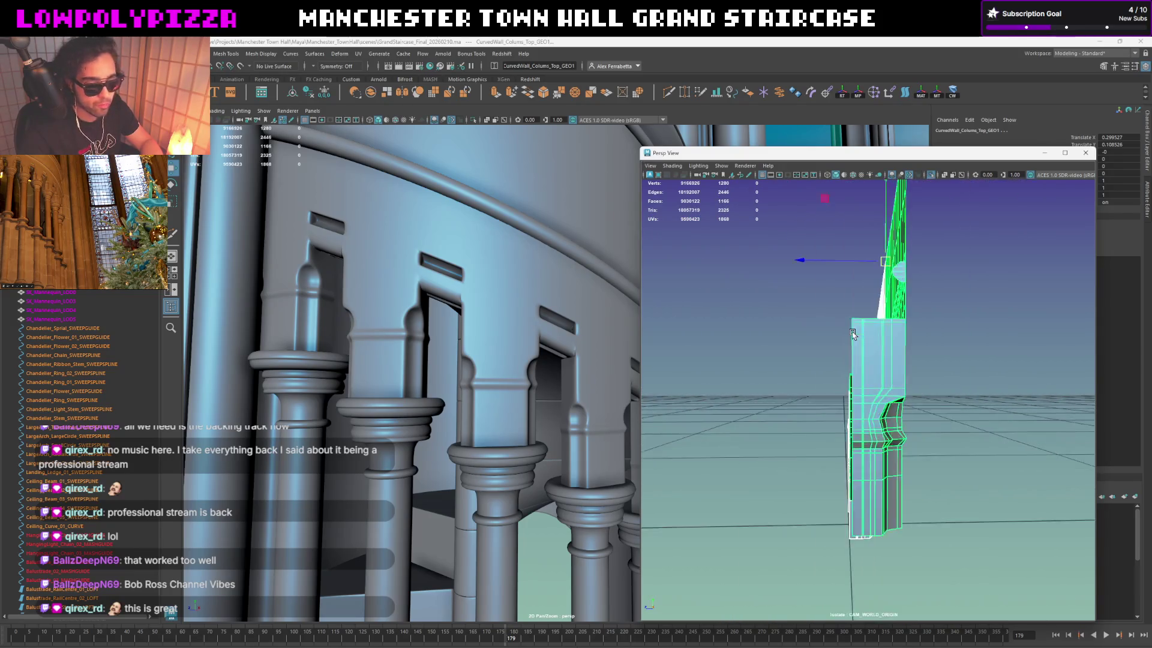
{"action": "scroll", "coordinate": [774, 369], "scroll_direction": "up", "scroll_amount": 10}
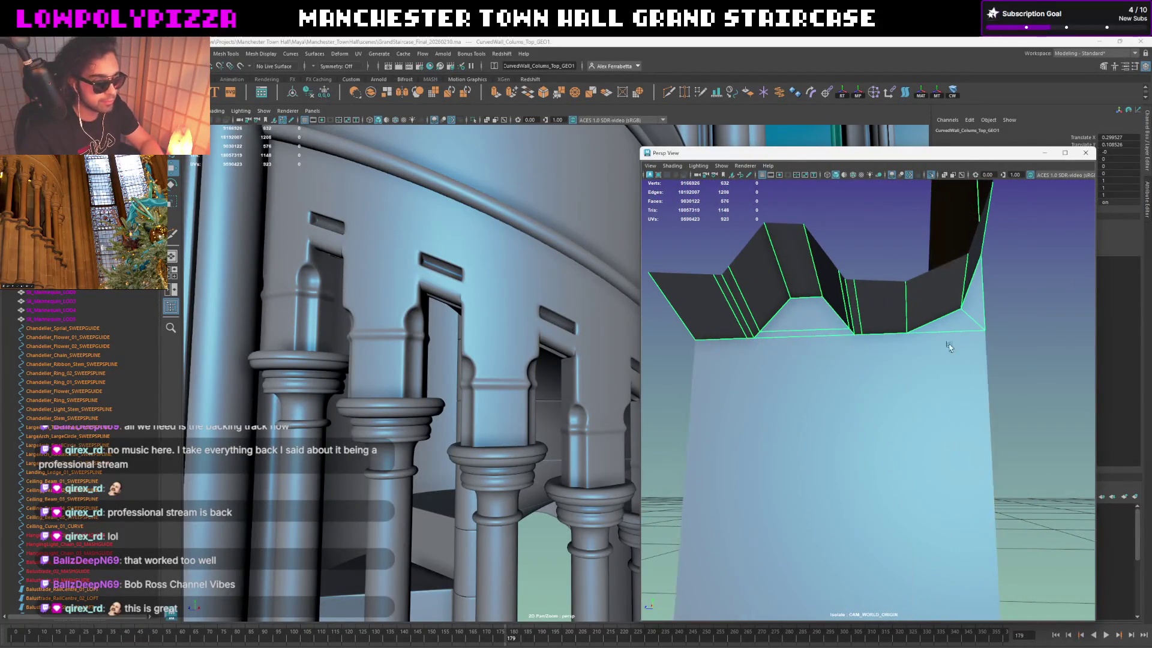
Step: Select the triangular face on the cap, view it from below, then return to object mode
{"action": "right_click_drag", "start_coordinate": [811, 321], "coordinate": [814, 311]}
{"action": "left_click", "coordinate": [814, 312]}
{"action": "left_click_drag", "start_coordinate": [814, 311], "coordinate": [823, 321], "text": "alt"}
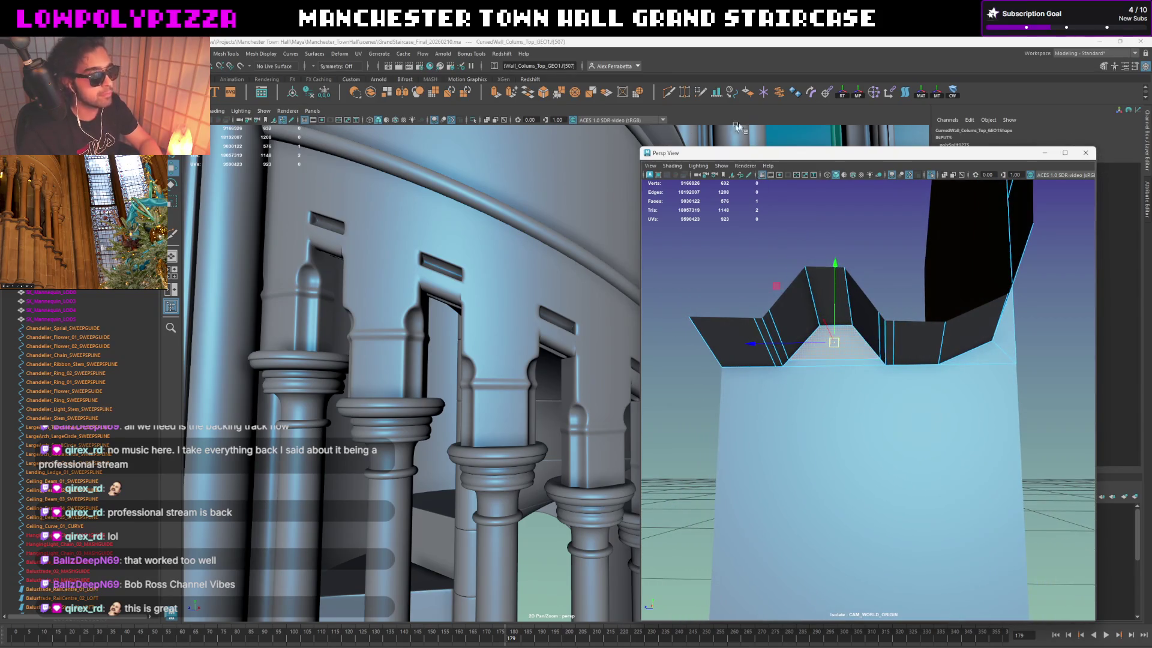
{"action": "mouse_move", "coordinate": [779, 270]}
{"action": "left_mouse_down", "text": "alt"}
{"action": "mouse_move", "coordinate": [840, 290]}
{"action": "mouse_move", "coordinate": [738, 354]}
{"action": "mouse_move", "coordinate": [766, 278]}
{"action": "mouse_move", "coordinate": [732, 283]}
{"action": "mouse_move", "coordinate": [868, 333]}
{"action": "left_mouse_up", "text": "alt"}
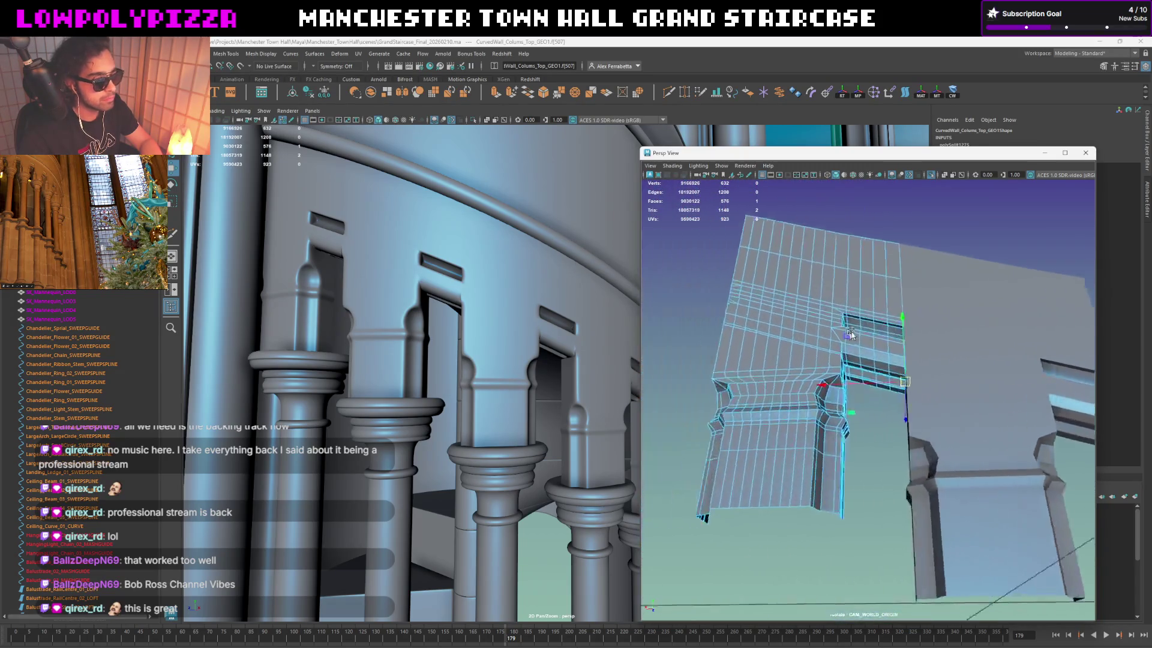
{"action": "scroll", "coordinate": [868, 333], "scroll_direction": "up", "scroll_amount": 3}
{"action": "scroll", "coordinate": [868, 333], "scroll_direction": "up", "scroll_amount": 6}
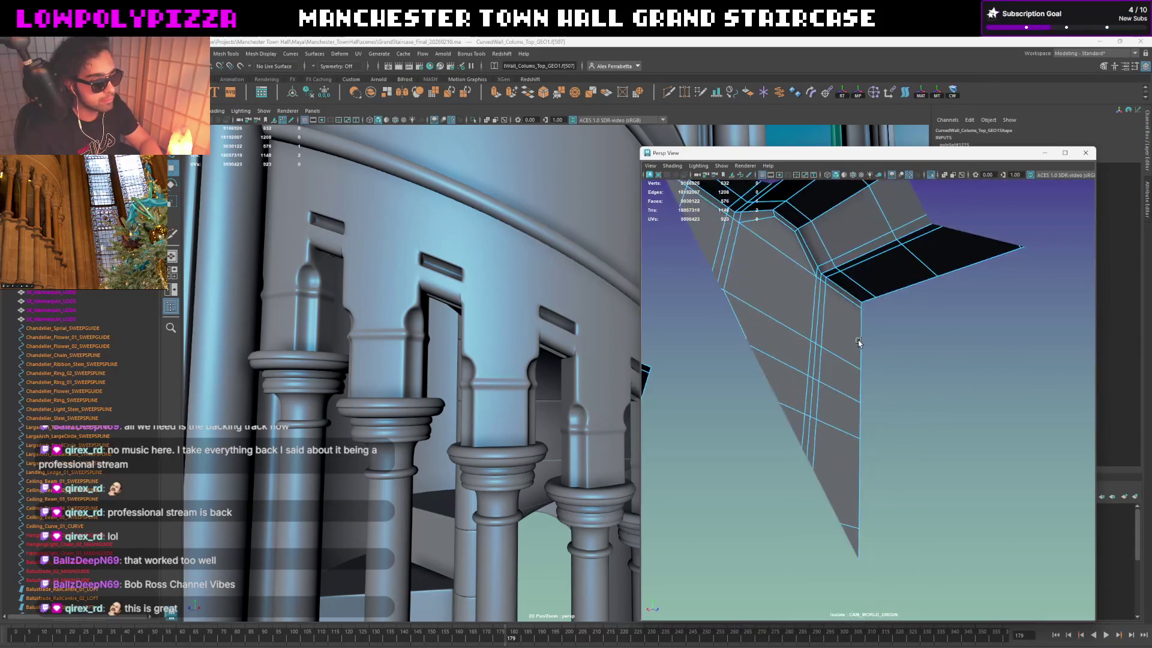
{"action": "scroll", "coordinate": [906, 351], "scroll_direction": "down", "scroll_amount": 6}
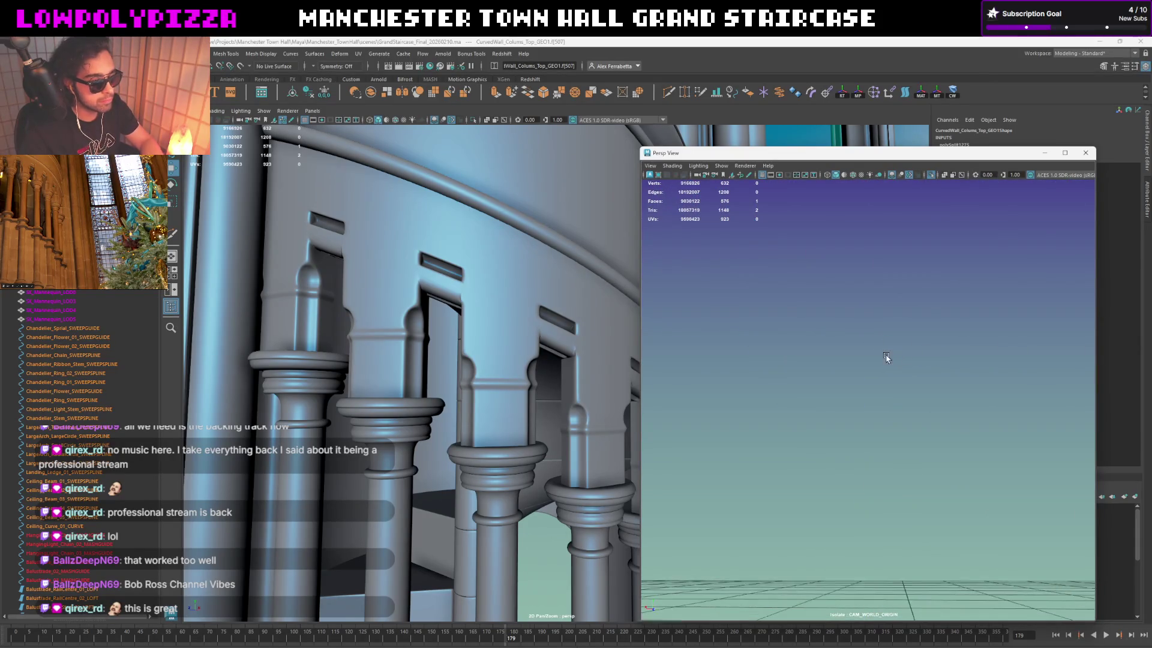
{"action": "mouse_move", "coordinate": [877, 373]}
{"action": "left_mouse_down", "text": "alt"}
{"action": "mouse_move", "coordinate": [903, 412]}
{"action": "mouse_move", "coordinate": [803, 391]}
{"action": "mouse_move", "coordinate": [816, 391]}
{"action": "left_mouse_up", "text": "alt"}
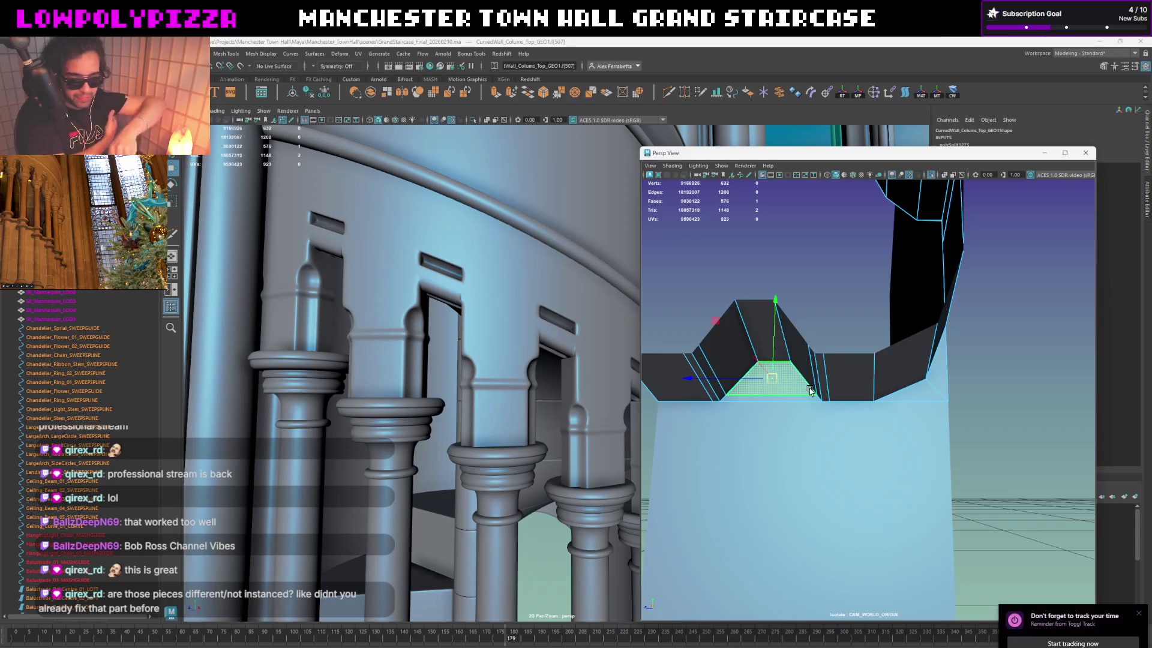
{"action": "mouse_move", "coordinate": [819, 387]}
{"action": "left_mouse_down", "text": "alt"}
{"action": "mouse_move", "coordinate": [834, 384]}
{"action": "mouse_move", "coordinate": [764, 372]}
{"action": "left_mouse_up", "text": "alt"}
{"action": "key", "text": "F8"}
Step: Isolate the wall piece and inspect its lower ledges from several angles
{"action": "mouse_move", "coordinate": [835, 465]}
{"action": "left_mouse_down", "text": "alt"}
{"action": "mouse_move", "coordinate": [820, 446]}
{"action": "mouse_move", "coordinate": [824, 431]}
{"action": "mouse_move", "coordinate": [978, 394]}
{"action": "mouse_move", "coordinate": [974, 451]}
{"action": "mouse_move", "coordinate": [944, 429]}
{"action": "left_mouse_up", "text": "alt"}
{"action": "key", "text": "ctrl+1"}
{"action": "left_click", "coordinate": [834, 432]}
{"action": "left_click", "coordinate": [841, 435]}
{"action": "key", "text": "f"}
{"action": "right_click_drag", "start_coordinate": [944, 428], "coordinate": [914, 406], "text": "alt"}
{"action": "mouse_move", "coordinate": [914, 405]}
{"action": "left_mouse_down", "text": "alt"}
{"action": "mouse_move", "coordinate": [964, 399]}
{"action": "mouse_move", "coordinate": [936, 380]}
{"action": "mouse_move", "coordinate": [817, 378]}
{"action": "mouse_move", "coordinate": [791, 397]}
{"action": "mouse_move", "coordinate": [805, 388]}
{"action": "left_mouse_up", "text": "alt"}
{"action": "right_click_drag", "start_coordinate": [805, 387], "coordinate": [819, 378], "text": "alt"}
{"action": "left_click_drag", "start_coordinate": [820, 378], "coordinate": [833, 368], "text": "alt"}
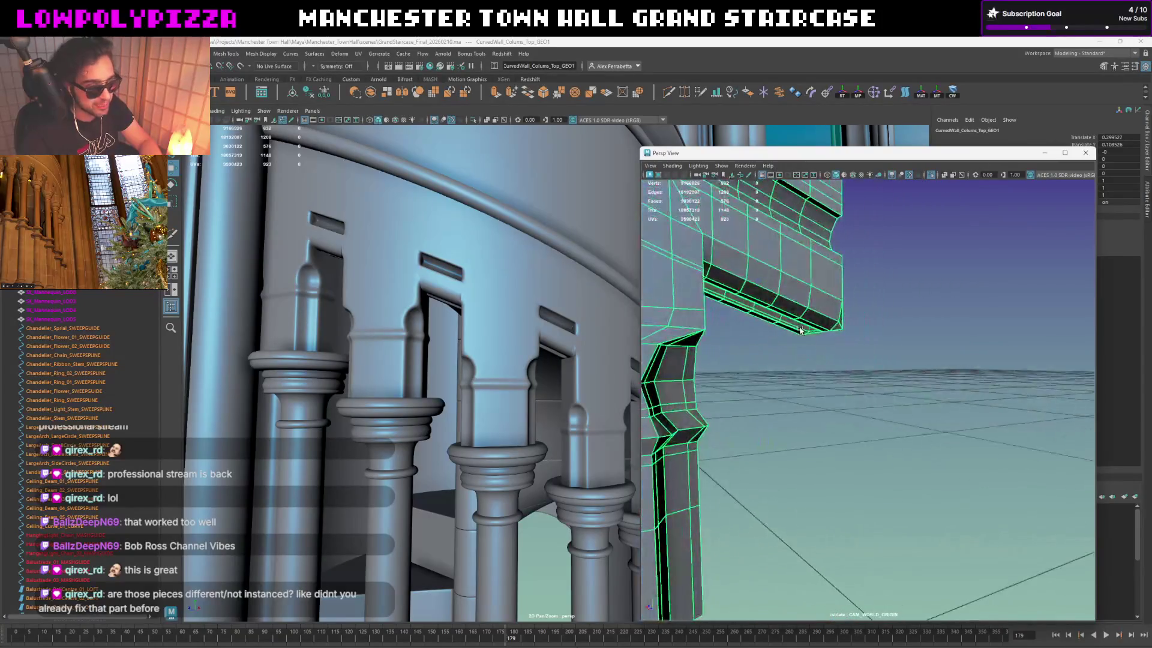
{"action": "right_click_drag", "start_coordinate": [833, 369], "coordinate": [847, 359], "text": "alt"}
{"action": "mouse_move", "coordinate": [847, 359]}
{"action": "left_mouse_down", "text": "alt"}
{"action": "mouse_move", "coordinate": [959, 408]}
{"action": "mouse_move", "coordinate": [861, 386]}
{"action": "mouse_move", "coordinate": [890, 373]}
{"action": "left_mouse_up", "text": "alt"}
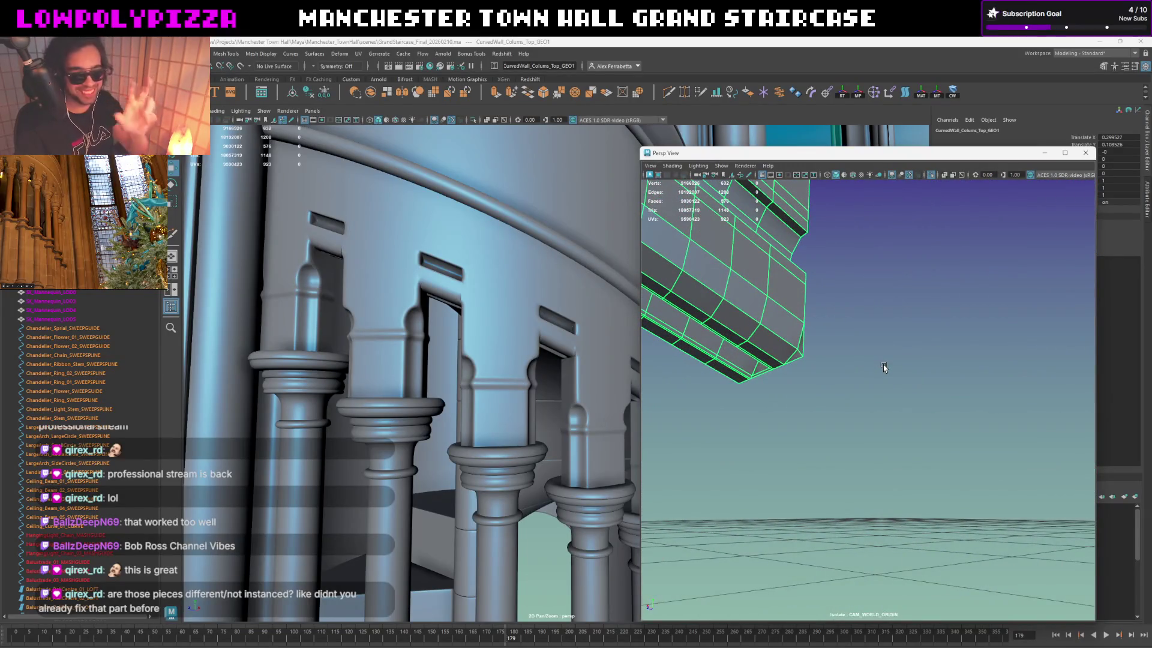
{"action": "mouse_move", "coordinate": [781, 394]}
{"action": "left_mouse_down", "text": "alt"}
{"action": "mouse_move", "coordinate": [804, 380]}
{"action": "mouse_move", "coordinate": [784, 369]}
{"action": "mouse_move", "coordinate": [821, 375]}
{"action": "left_mouse_up", "text": "alt"}
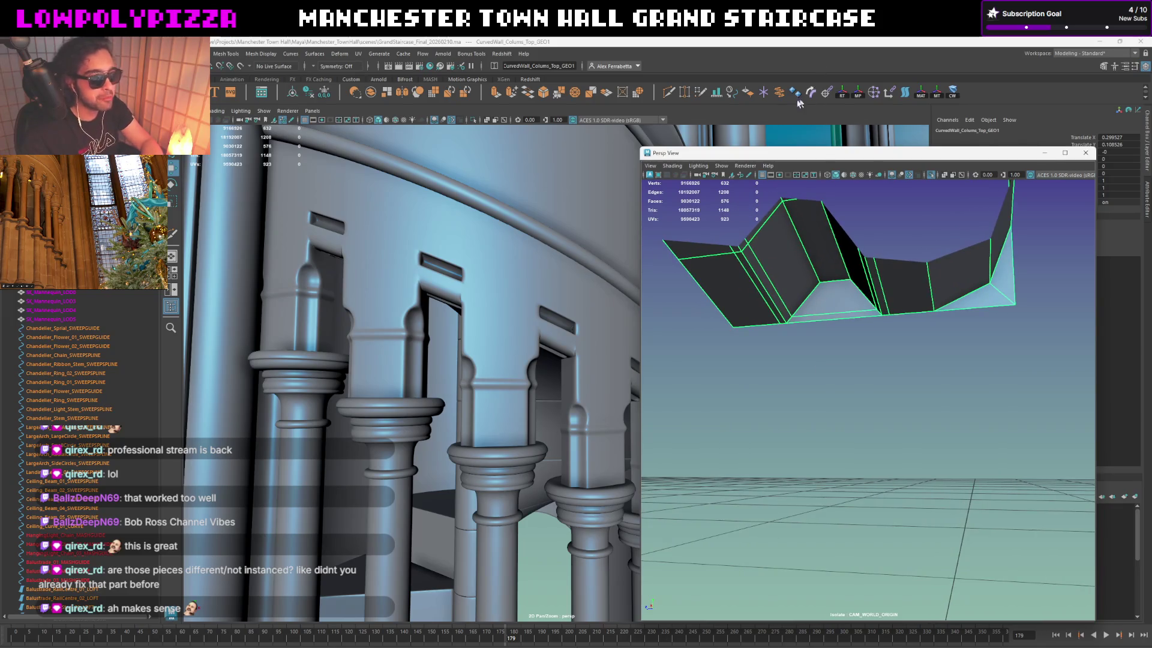
Step: Extrude the notch face under the column cap inward with a 0.002 offset
{"action": "left_click", "coordinate": [826, 298]}
{"action": "mouse_move", "coordinate": [830, 298]}
{"action": "right_mouse_down", "text": "shift"}
{"action": "mouse_move", "coordinate": [832, 343]}
{"action": "mouse_move", "coordinate": [829, 326]}
{"action": "right_mouse_up", "text": "shift"}
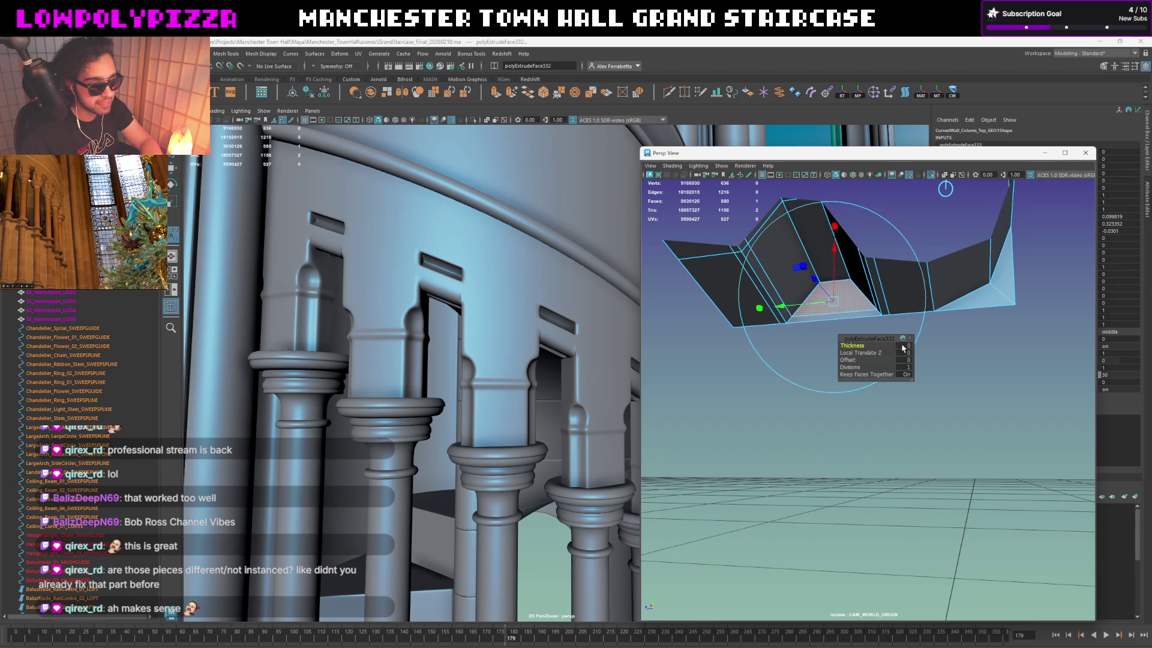
{"action": "type", "text": ".1"}
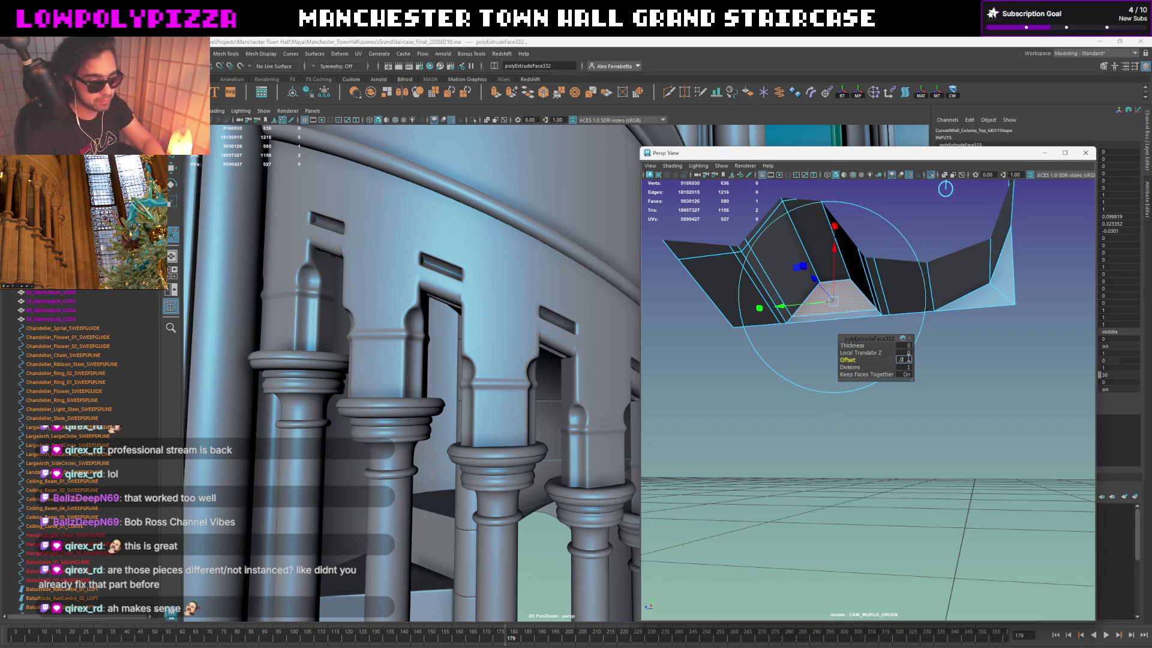
{"action": "key", "text": "Return"}
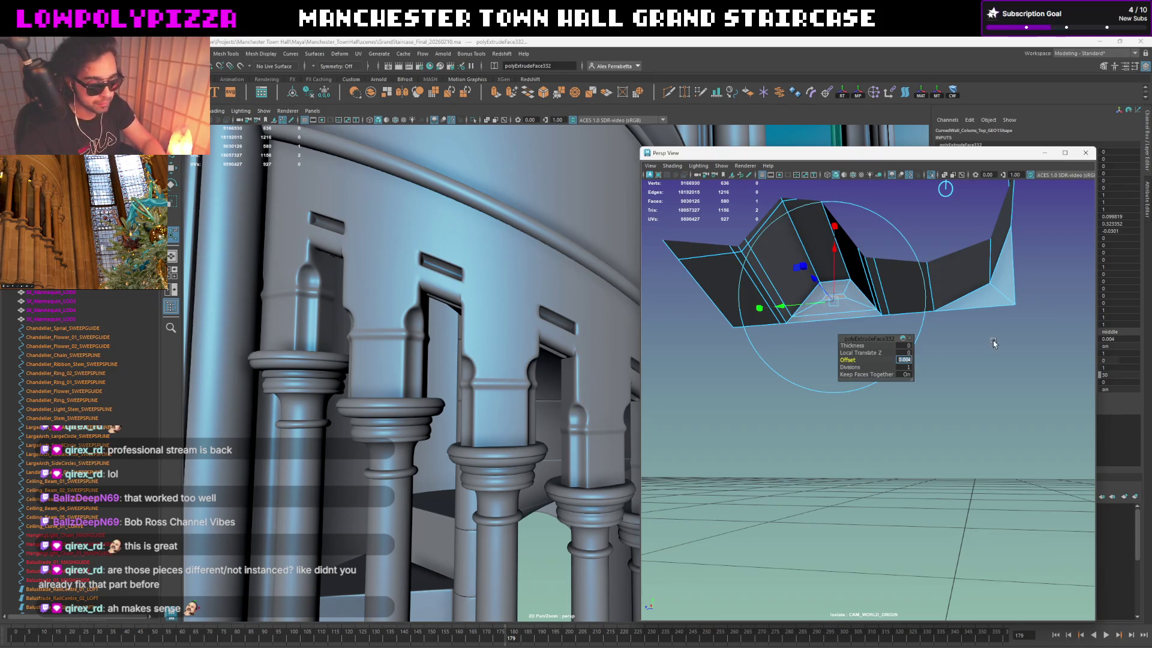
{"action": "type", "text": "02"}
{"action": "left_click_drag", "start_coordinate": [864, 300], "coordinate": [847, 293], "text": "alt"}
{"action": "key", "text": "ctrl+z"}
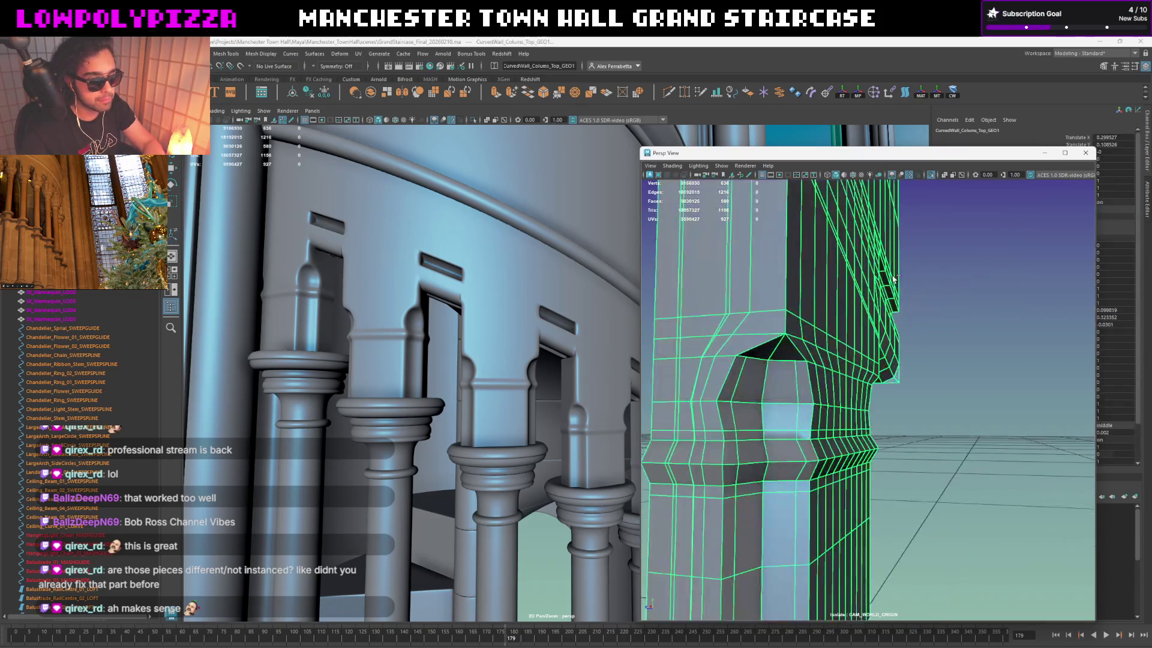
Step: Step back through earlier views to show both column top pieces isolated together
{"action": "key", "text": "ctrl+z"}
{"action": "key", "text": "ctrl+z"}
{"action": "key", "text": "ctrl+z"}
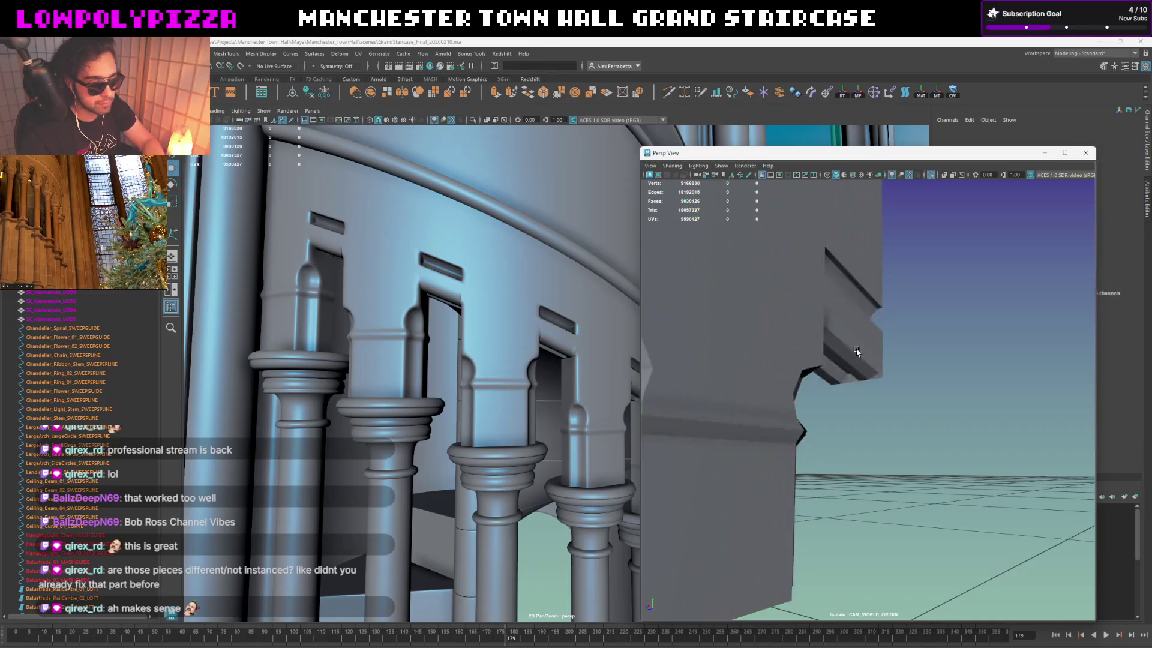
{"action": "key", "text": "ctrl+z"}
{"action": "key", "text": "ctrl+z"}
{"action": "key", "text": "ctrl+z"}
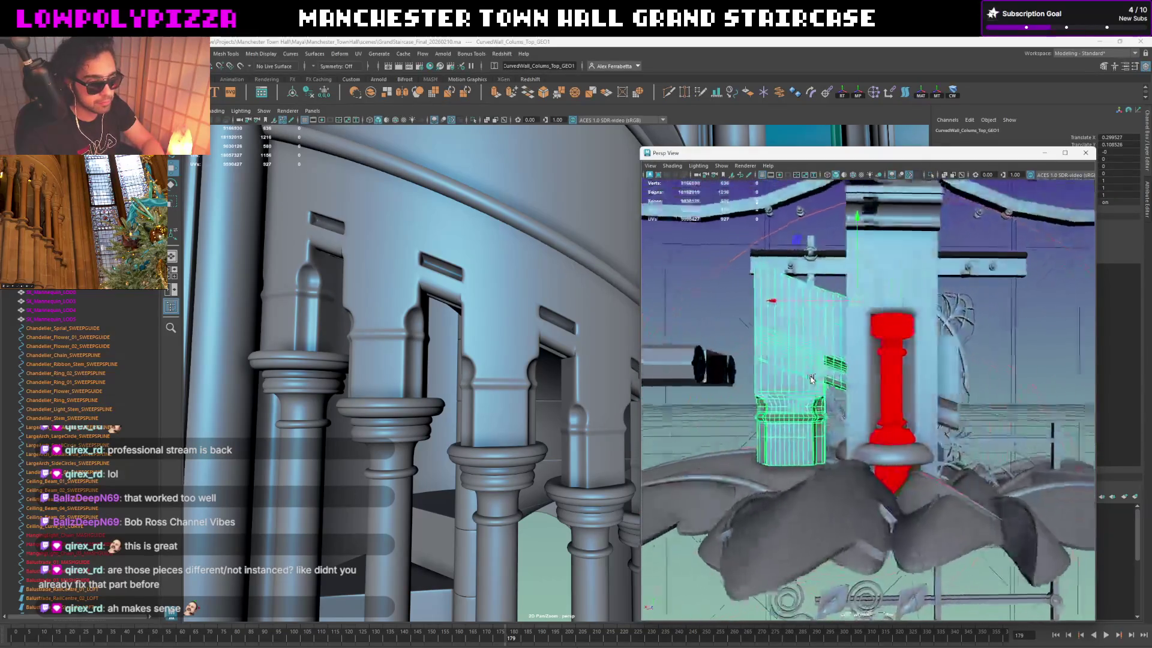
{"action": "key", "text": "ctrl+z"}
{"action": "key", "text": "ctrl+z"}
{"action": "key", "text": "ctrl+z"}
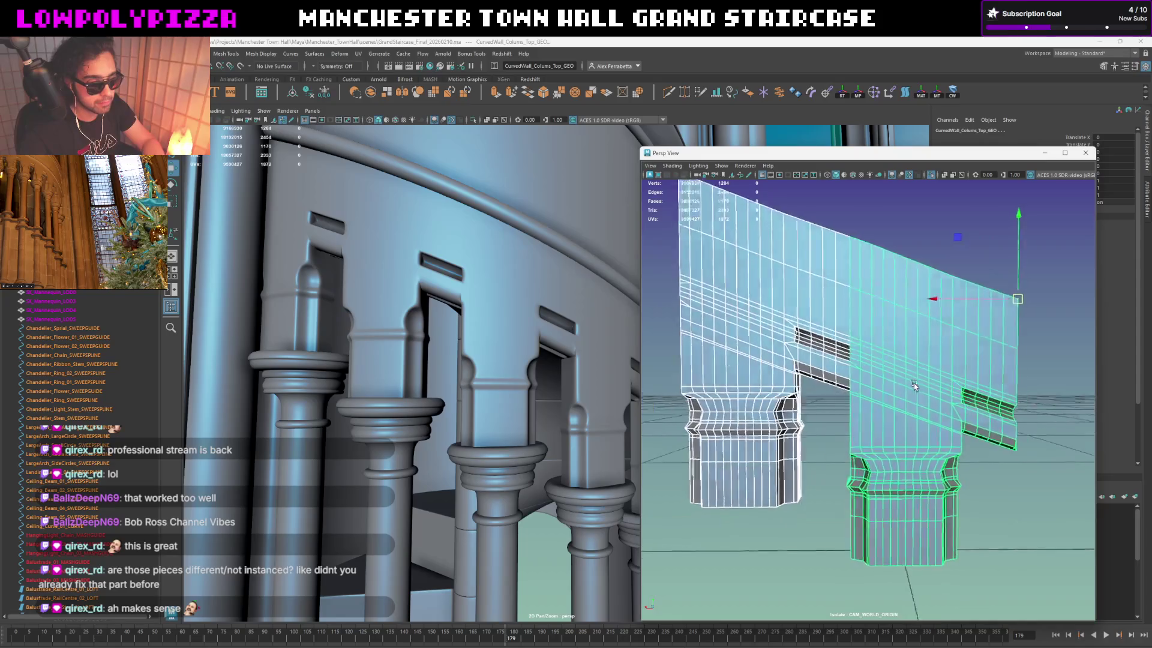
{"action": "key", "text": "ctrl+z"}
{"action": "key", "text": "ctrl+z"}
{"action": "key", "text": "ctrl+z"}
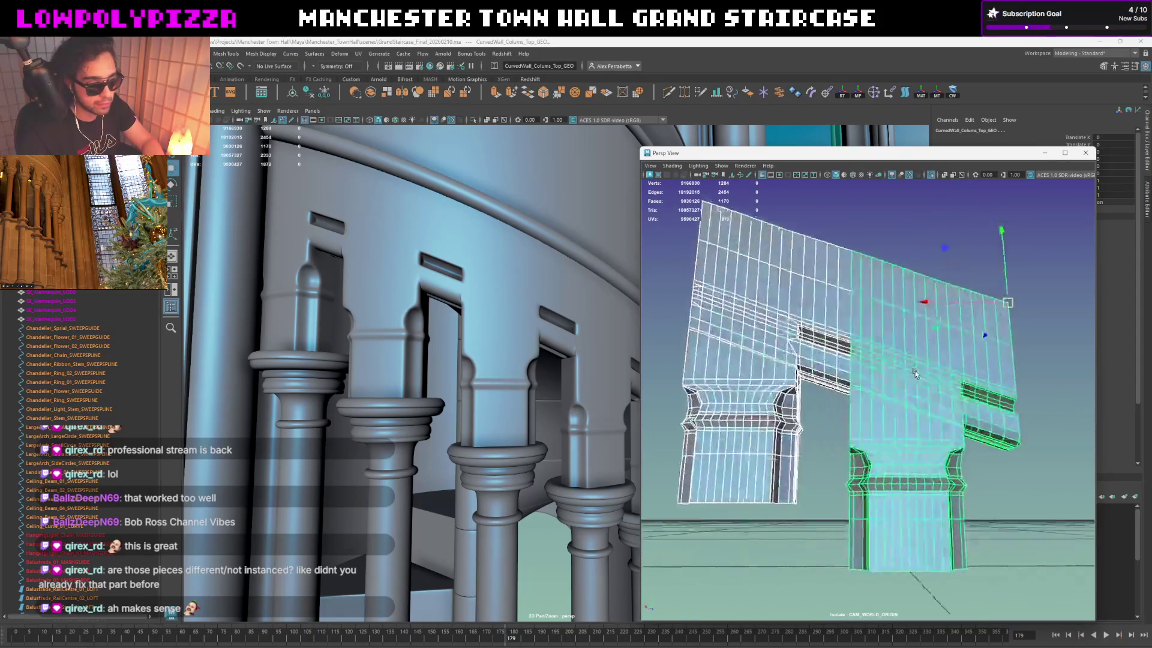
{"action": "key", "text": "ctrl+z"}
{"action": "key", "text": "ctrl+z"}
{"action": "key", "text": "ctrl+z"}
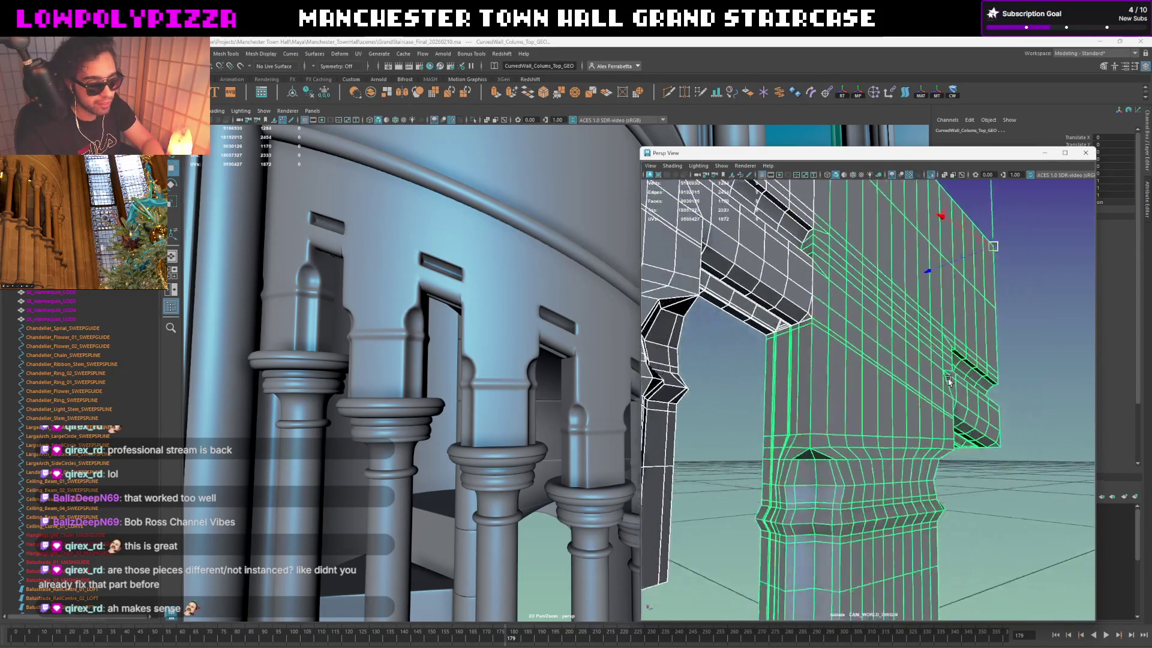
{"action": "key", "text": "ctrl+z"}
{"action": "key", "text": "ctrl+z"}
{"action": "key", "text": "ctrl+z"}
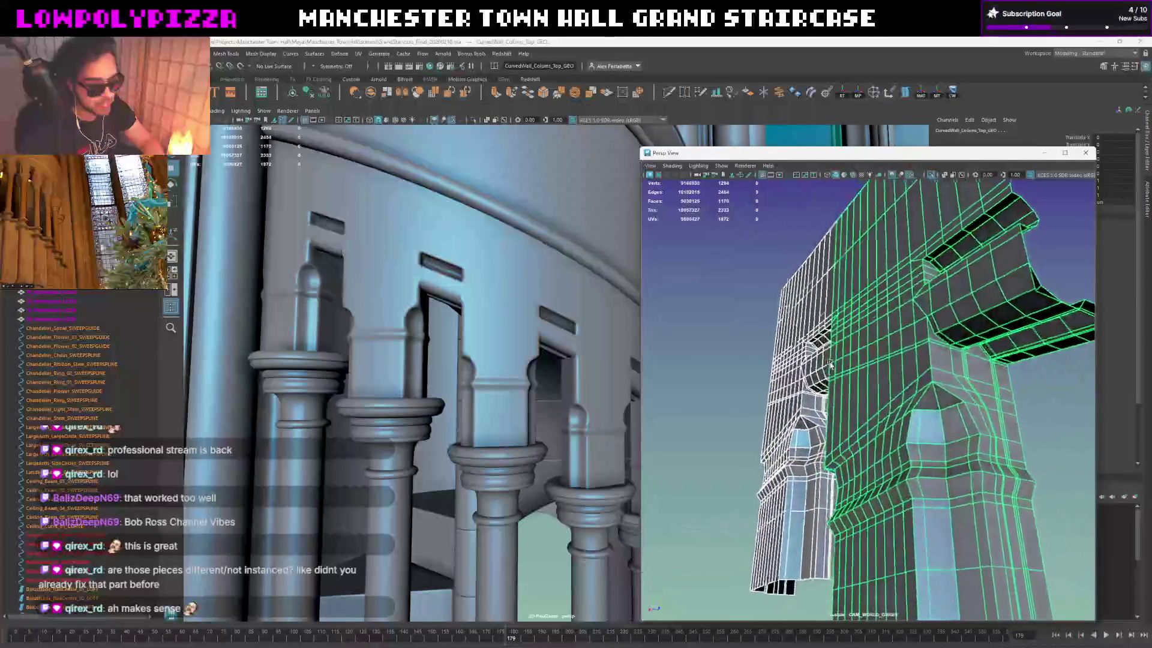
{"action": "key", "text": "ctrl+z"}
{"action": "key", "text": "ctrl+z"}
{"action": "key", "text": "ctrl+z"}
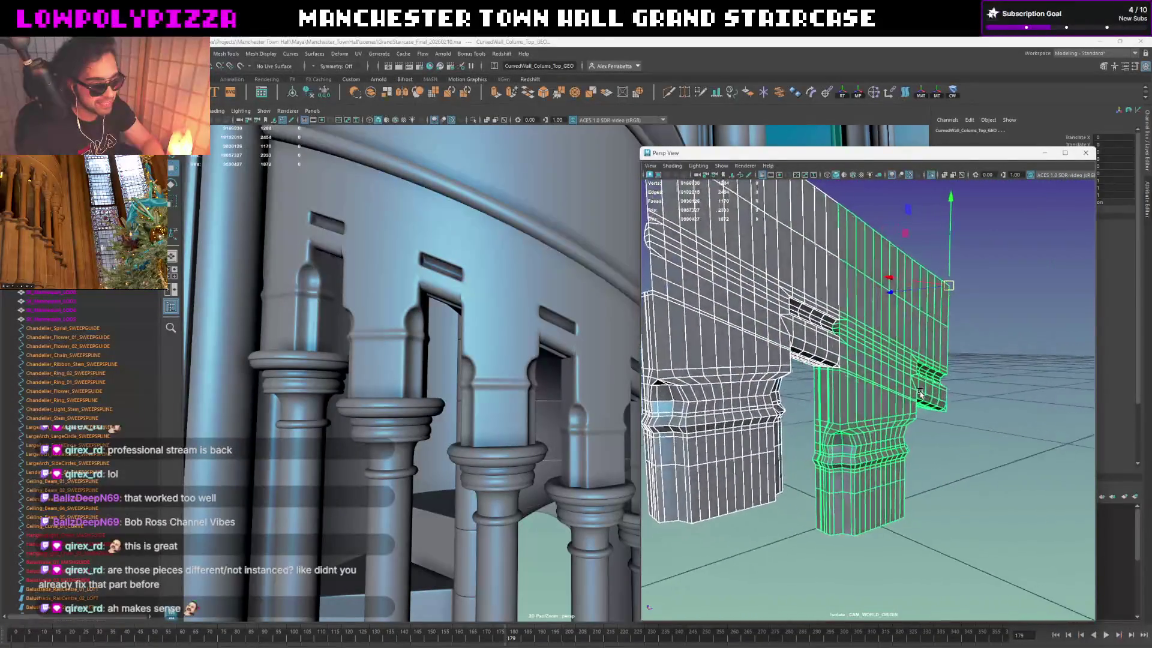
{"action": "key", "text": "ctrl+z"}
{"action": "key", "text": "ctrl+z"}
{"action": "key", "text": "ctrl+z"}
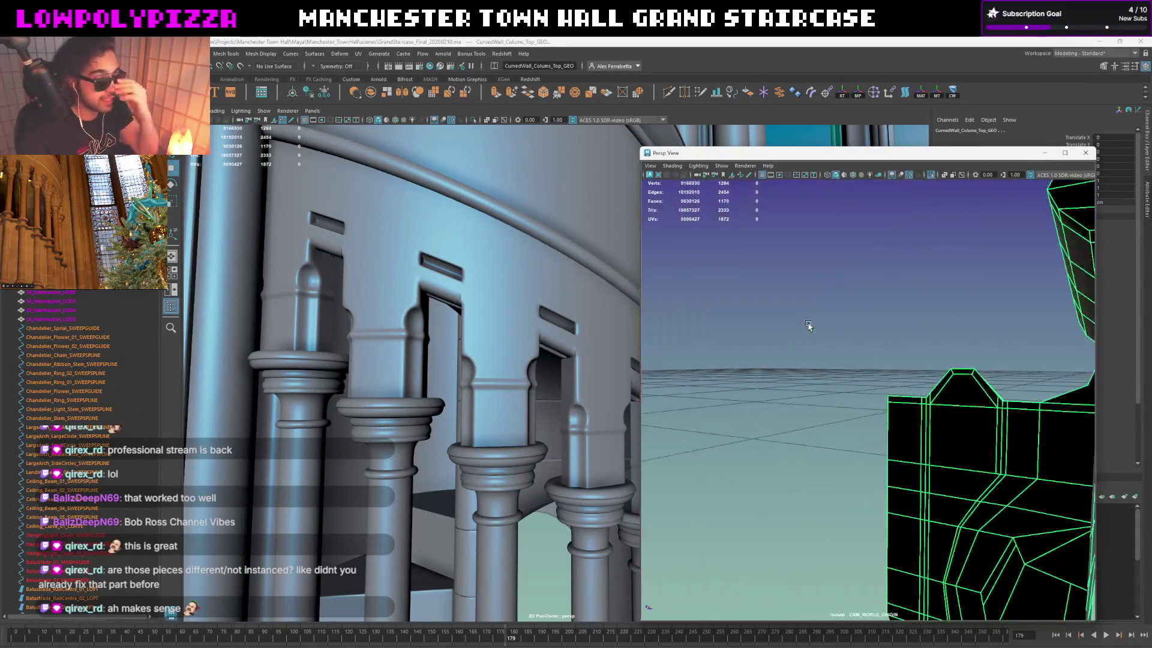
{"action": "key", "text": "ctrl+z"}
{"action": "key", "text": "ctrl+z"}
{"action": "key", "text": "ctrl+z"}
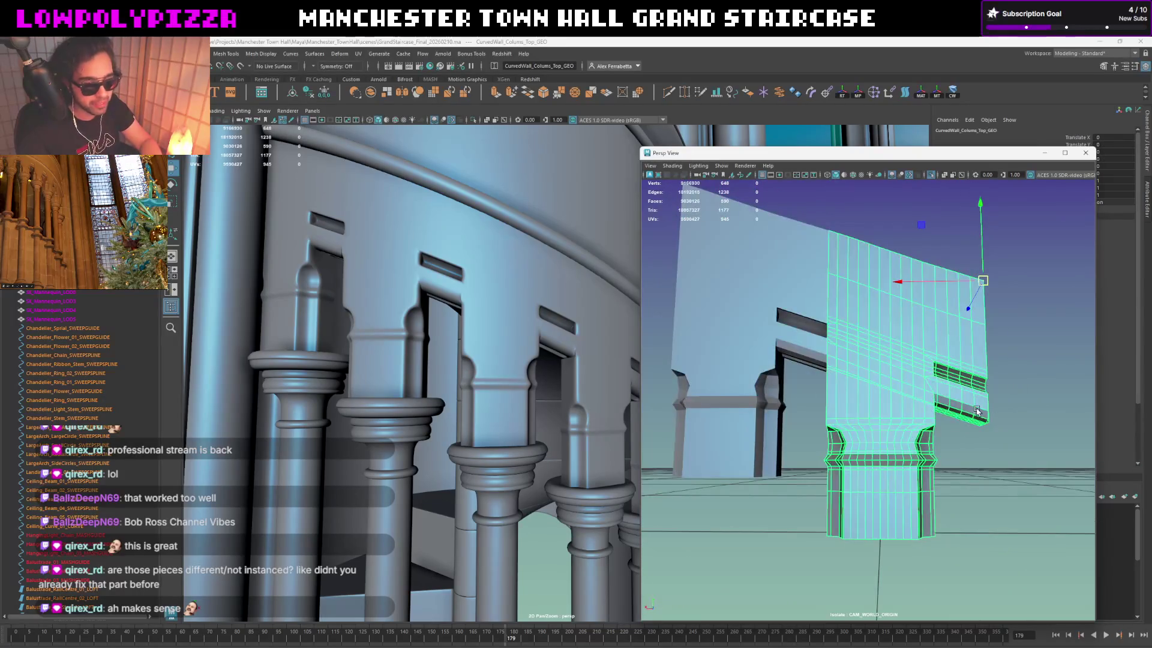
{"action": "key", "text": "ctrl+z"}
{"action": "key", "text": "ctrl+z"}
{"action": "key", "text": "ctrl+z"}
Step: Select and deselect the edited column top piece while orbiting to compare it with the original
{"action": "left_click_drag", "start_coordinate": [984, 392], "coordinate": [895, 386], "text": "alt"}
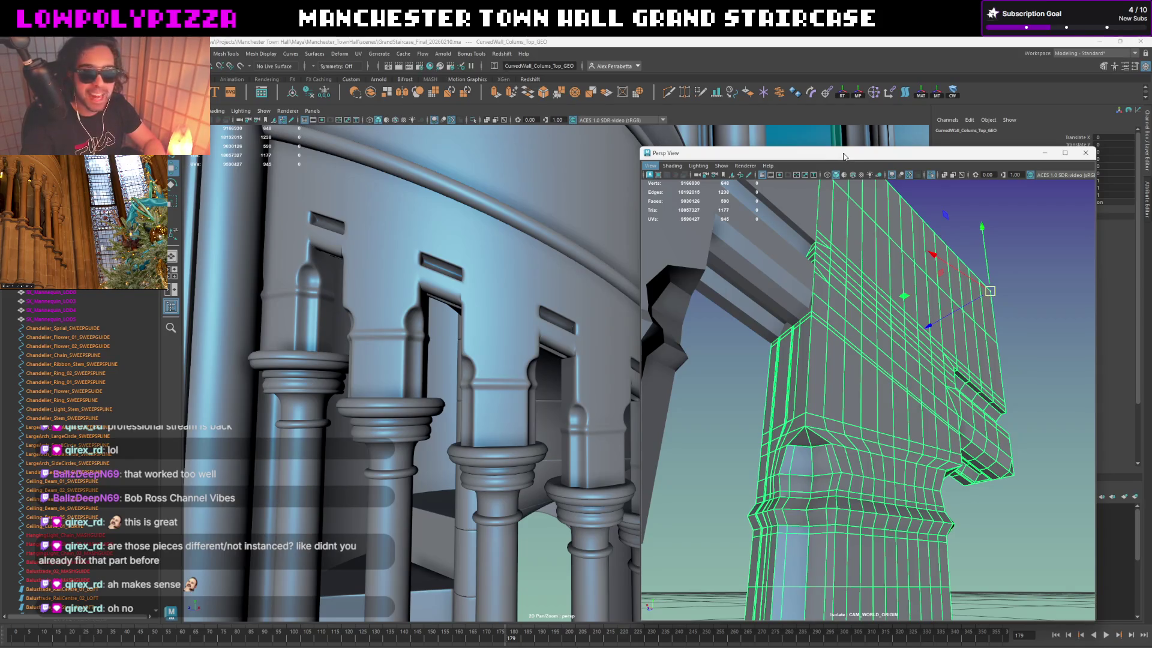
{"action": "mouse_move", "coordinate": [764, 242]}
{"action": "right_mouse_down", "text": "alt"}
{"action": "mouse_move", "coordinate": [792, 267]}
{"action": "mouse_move", "coordinate": [785, 288]}
{"action": "mouse_move", "coordinate": [811, 282]}
{"action": "right_mouse_up", "text": "alt"}
{"action": "left_click", "coordinate": [784, 289], "text": "shift"}
{"action": "mouse_move", "coordinate": [811, 283]}
{"action": "left_mouse_down", "text": "alt"}
{"action": "mouse_move", "coordinate": [977, 324]}
{"action": "mouse_move", "coordinate": [867, 302]}
{"action": "mouse_move", "coordinate": [845, 261]}
{"action": "mouse_move", "coordinate": [864, 275]}
{"action": "left_mouse_up", "text": "alt"}
{"action": "scroll", "coordinate": [976, 324], "scroll_direction": "down", "scroll_amount": 10}
{"action": "left_click", "coordinate": [858, 287], "text": "shift"}
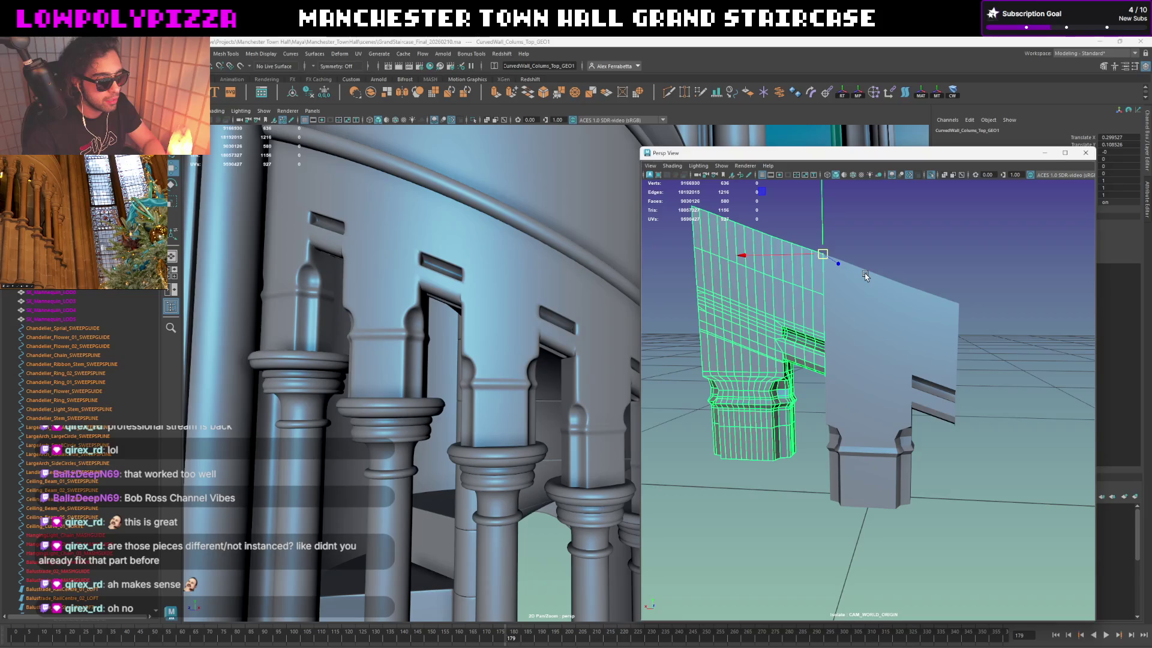
{"action": "left_click_drag", "start_coordinate": [849, 258], "coordinate": [894, 265], "text": "alt"}
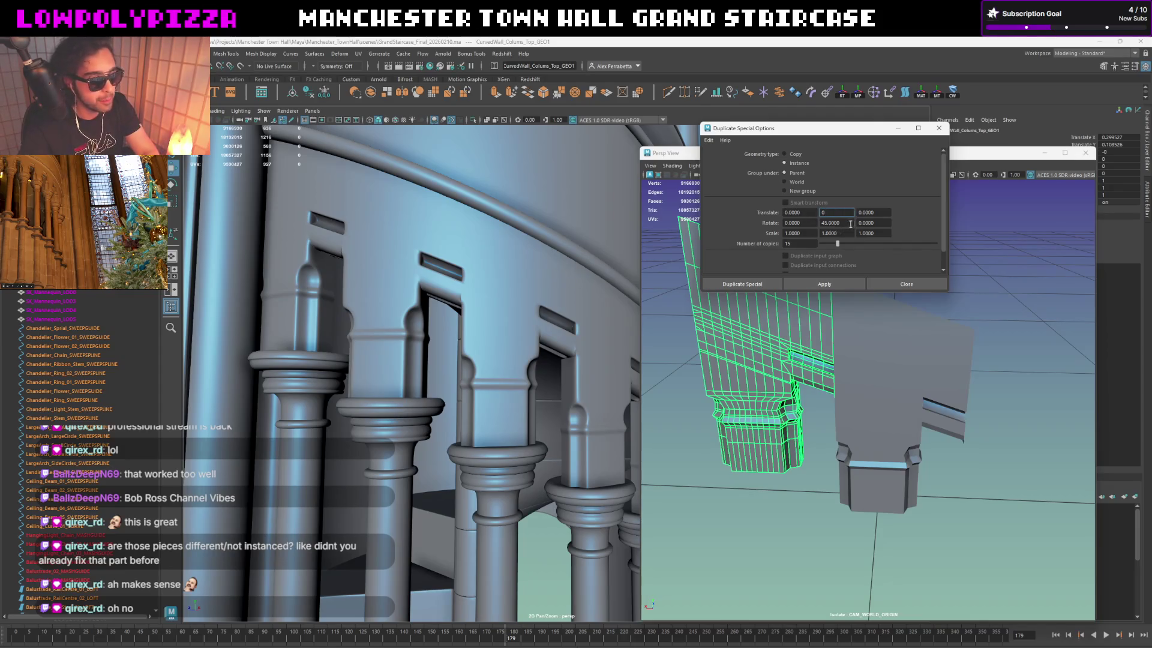
Step: Duplicate Special the cap with 0 rotation and 1 copy, then move the copy over the other column
{"action": "left_click", "coordinate": [853, 234]}
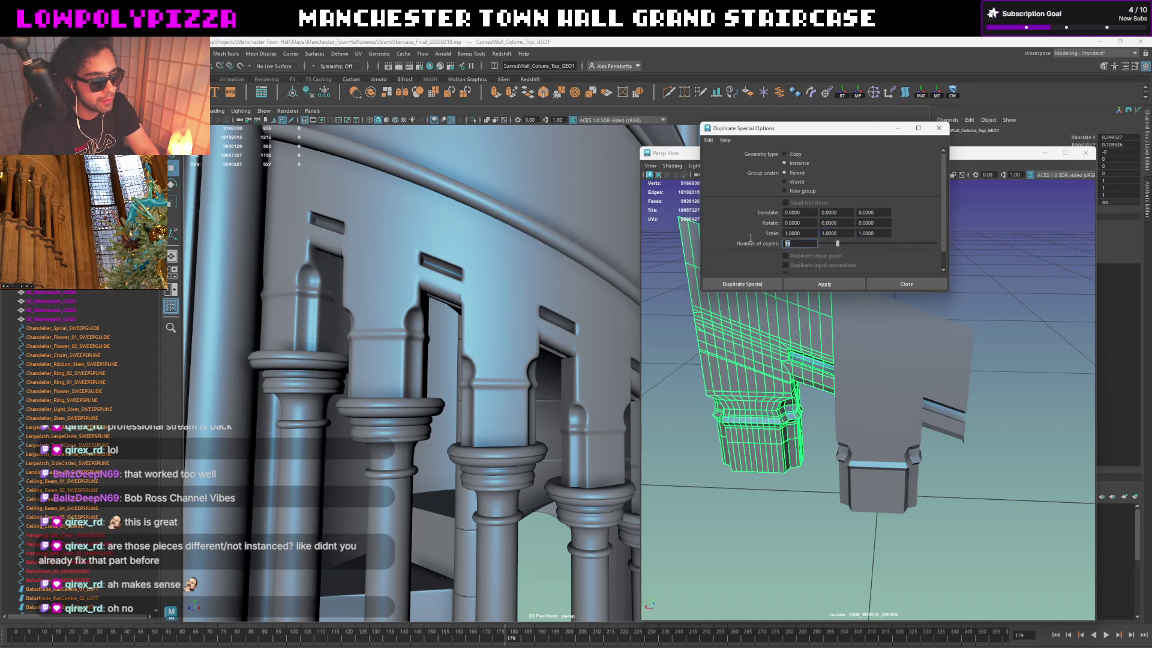
{"action": "left_click", "coordinate": [800, 243]}
{"action": "type", "text": "1"}
{"action": "left_click", "coordinate": [823, 283]}
{"action": "left_click", "coordinate": [910, 283]}
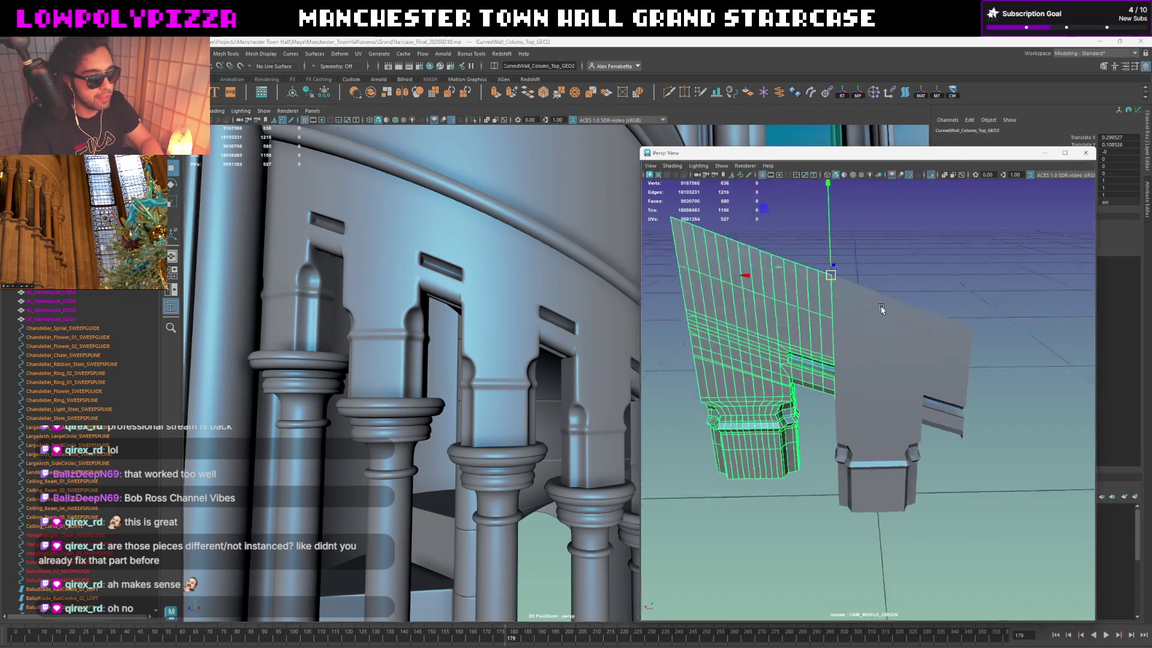
{"action": "left_click_drag", "start_coordinate": [938, 315], "coordinate": [970, 324]}
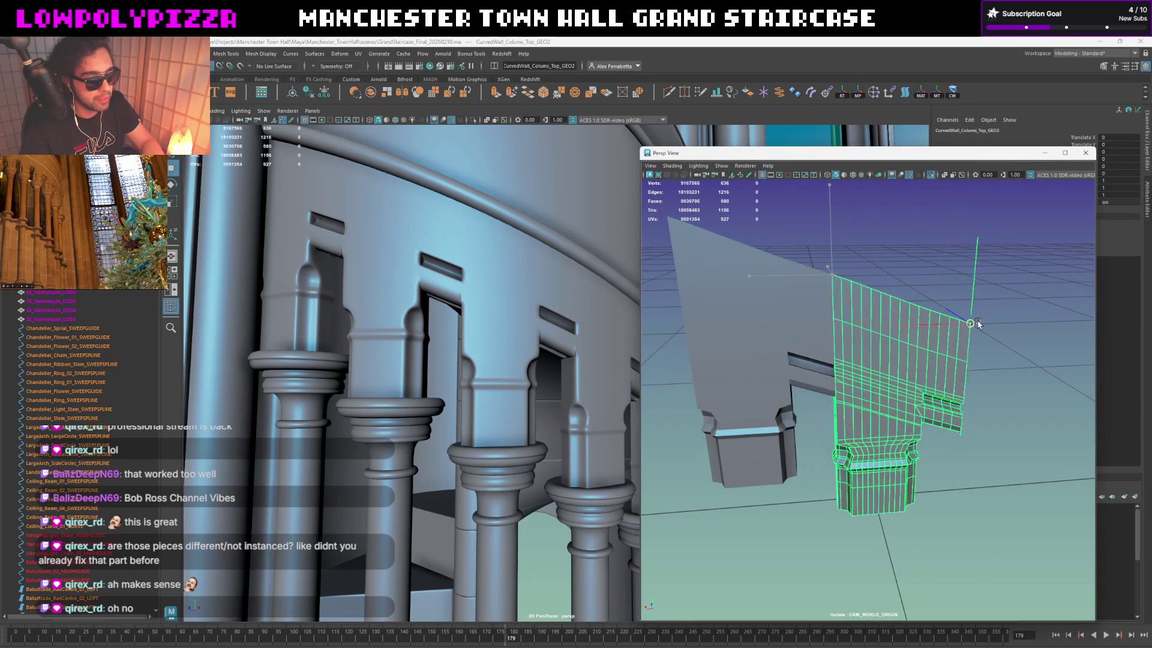
Step: Step the view back to the first column top piece and look under its cap
{"action": "key", "text": "ctrl+z"}
{"action": "key", "text": "ctrl+z"}
{"action": "key", "text": "ctrl+z"}
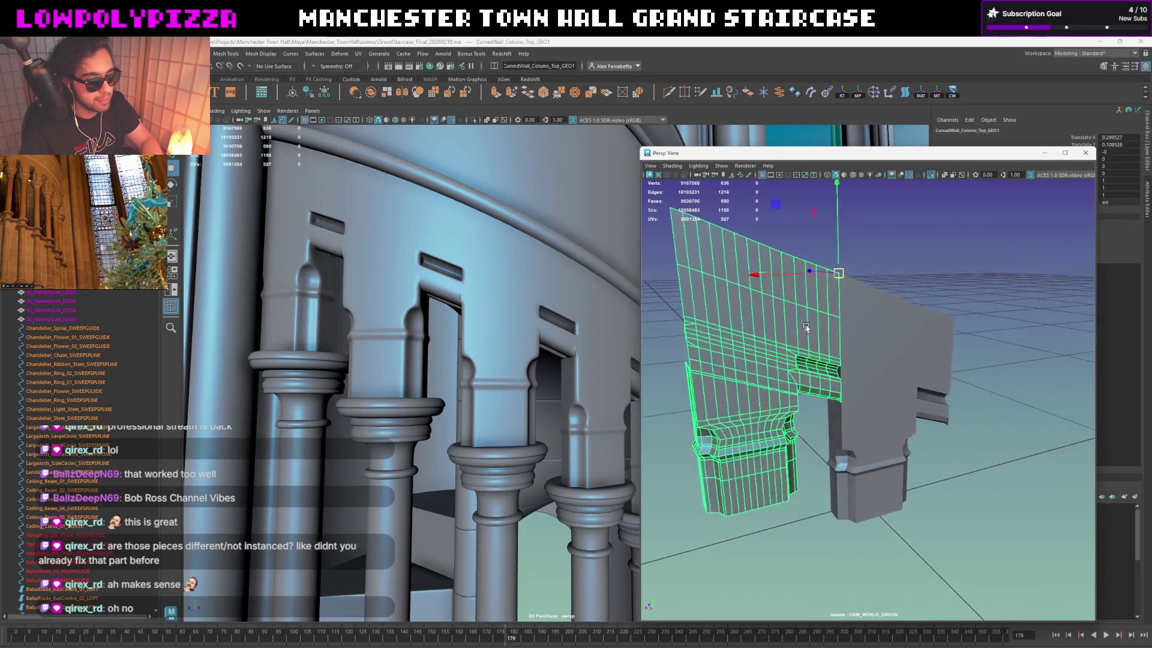
{"action": "key", "text": "ctrl+z"}
{"action": "key", "text": "ctrl+z"}
{"action": "key", "text": "ctrl+z"}
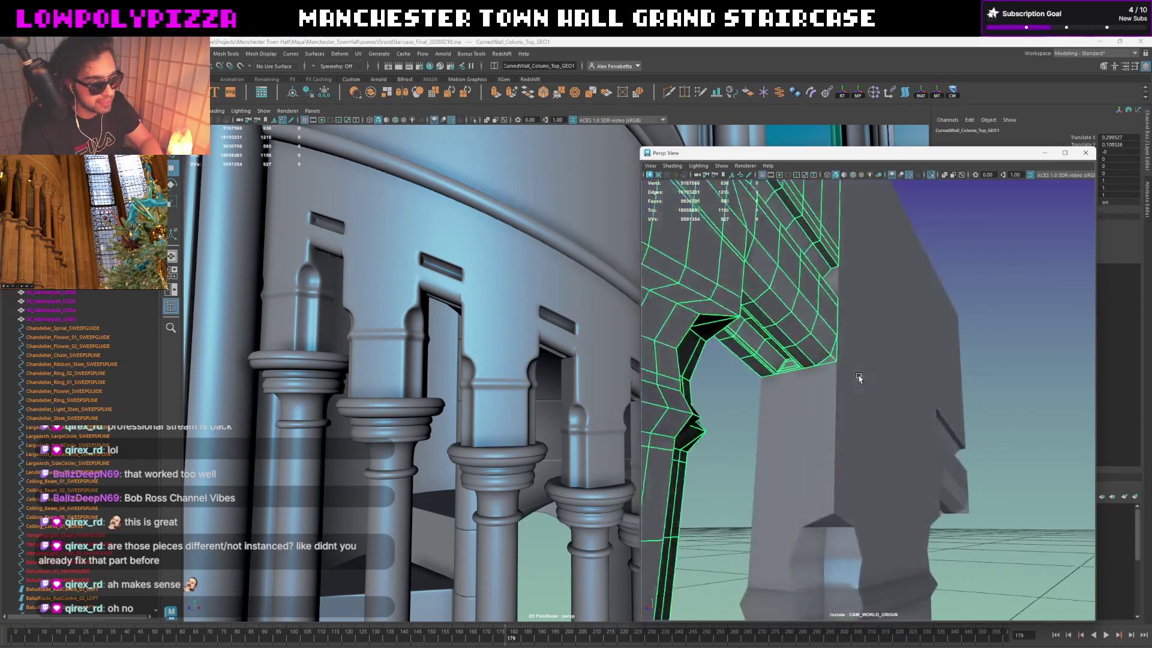
{"action": "key", "text": "ctrl+z"}
{"action": "key", "text": "ctrl+z"}
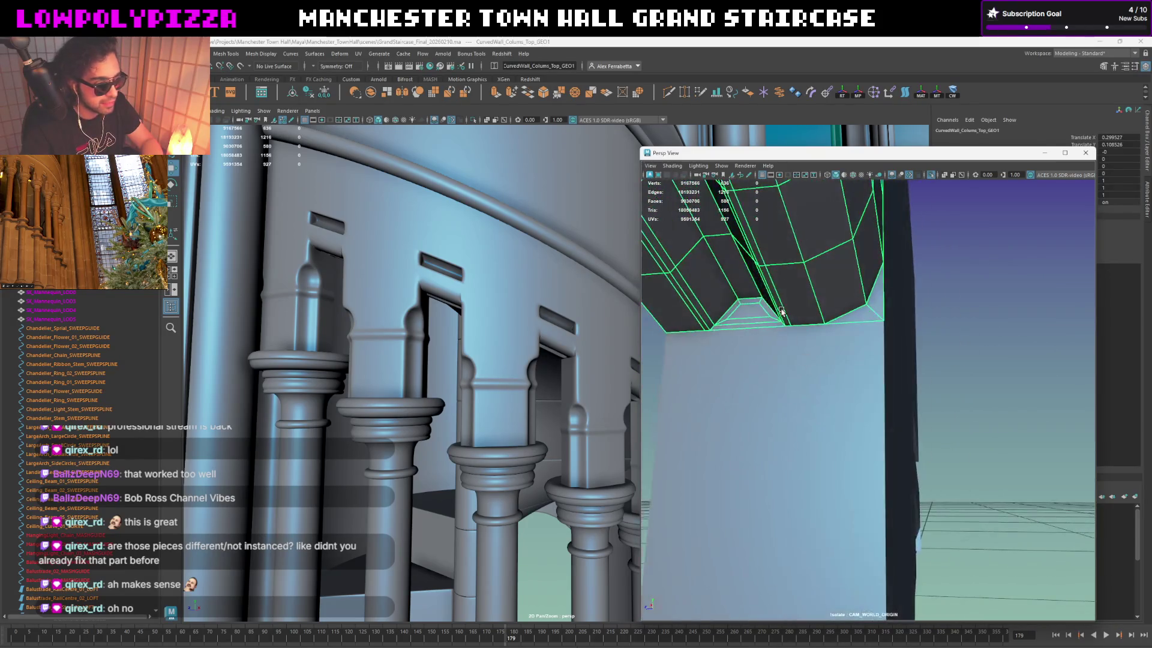
{"action": "key", "text": "ctrl+z"}
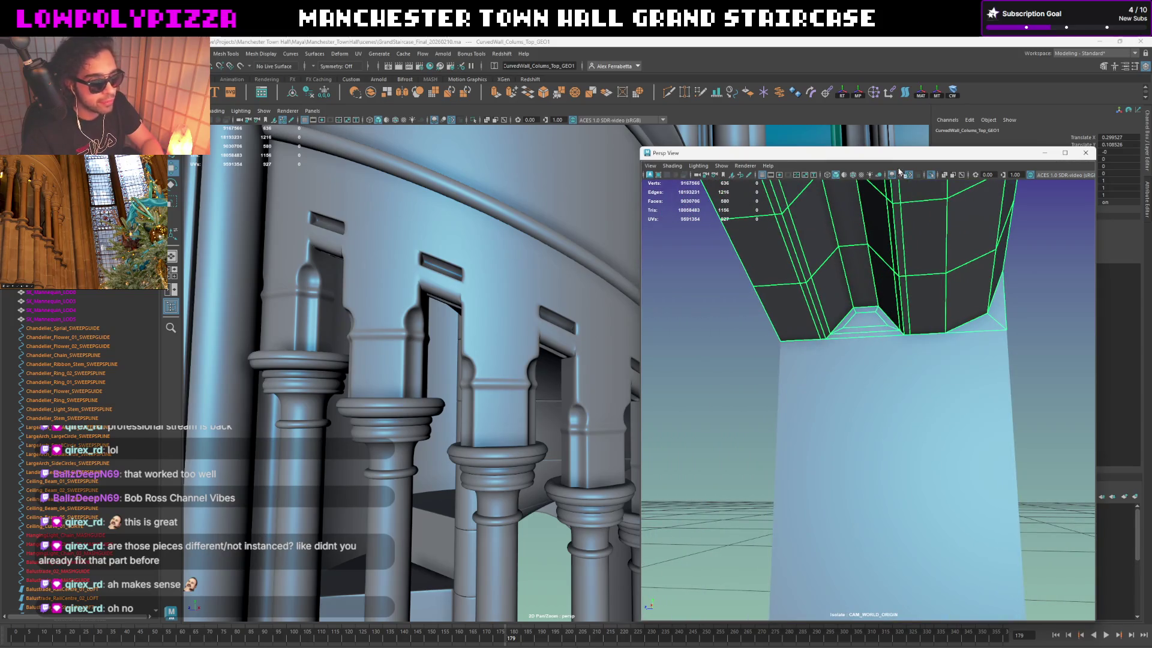
{"action": "left_click", "coordinate": [669, 93]}
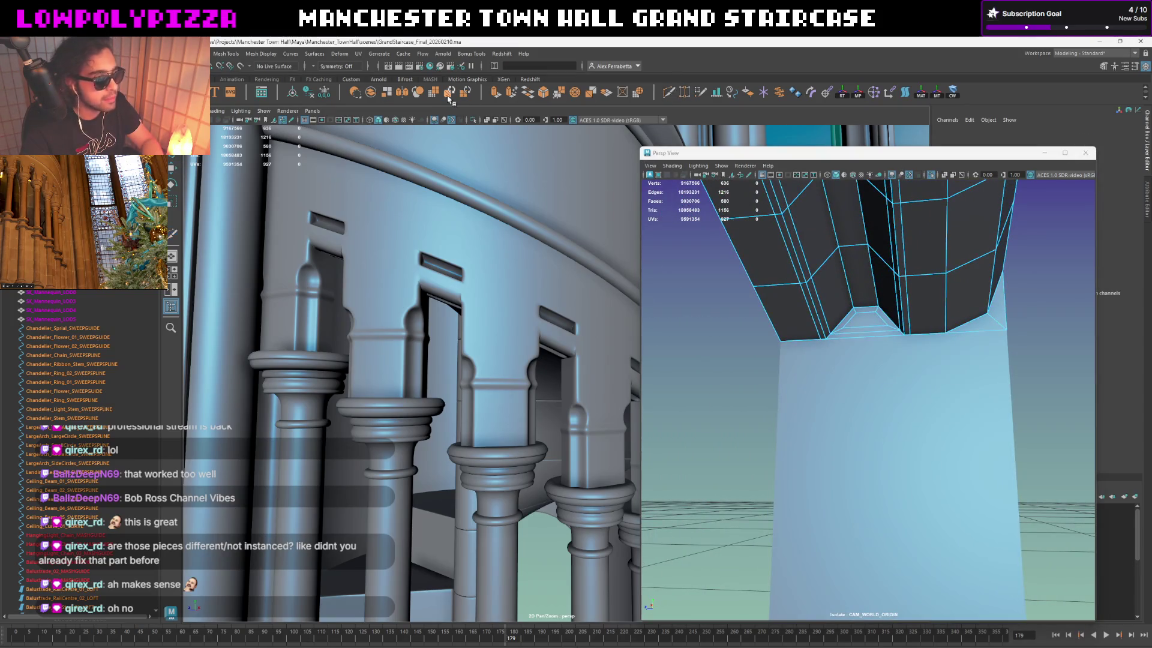
Step: Turn on Wireframe on Shaded in both viewports and select the column top cap
{"action": "left_click", "coordinate": [378, 120]}
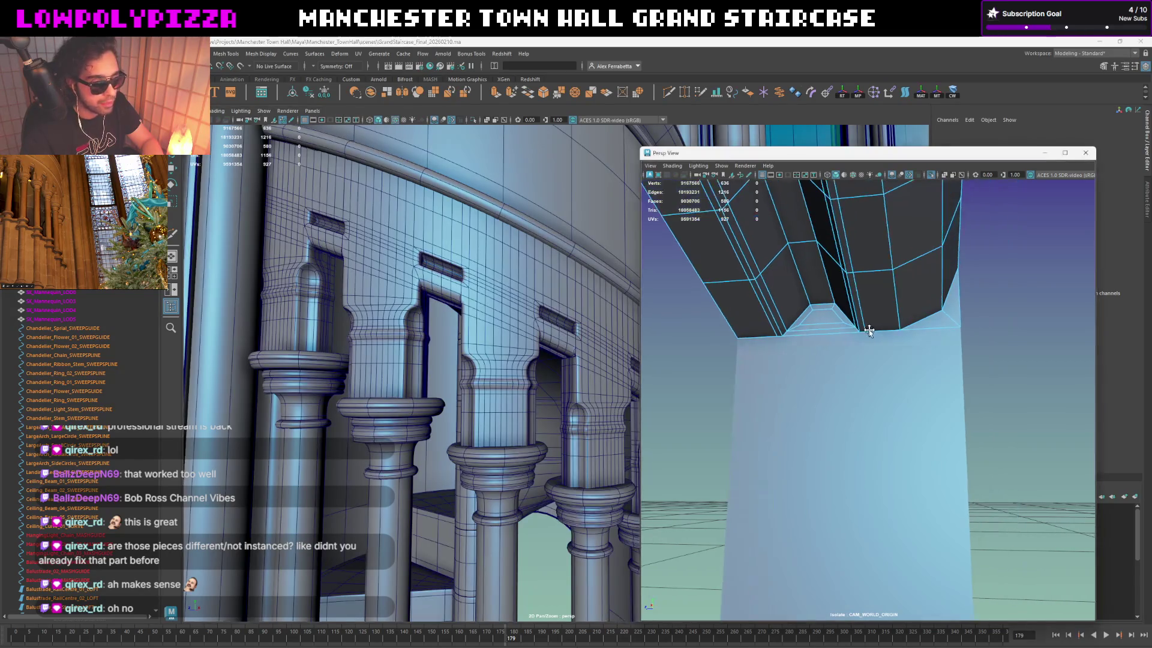
{"action": "left_click", "coordinate": [996, 315]}
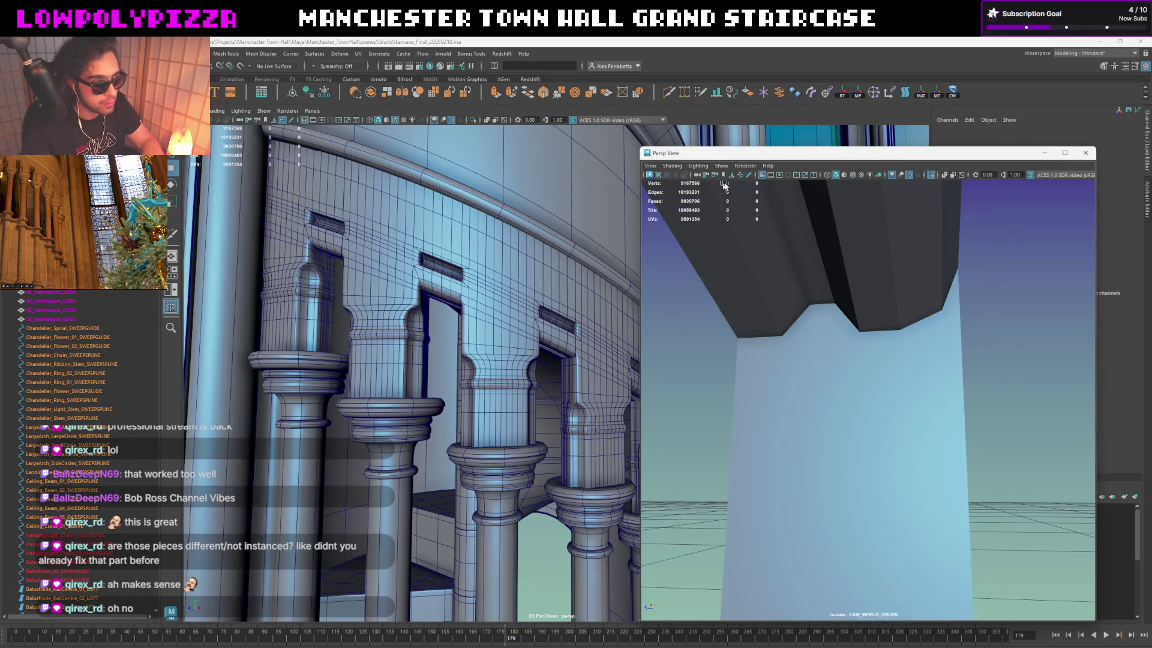
{"action": "left_click", "coordinate": [853, 174]}
{"action": "left_click", "coordinate": [824, 292]}
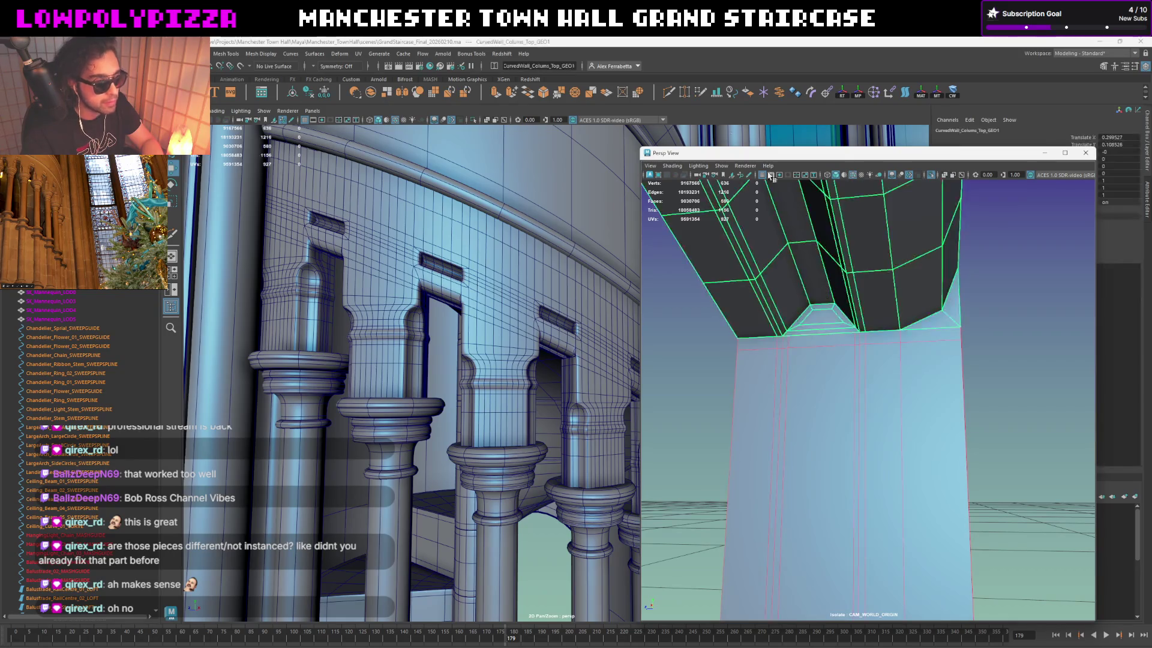
Step: Use Multi-Cut to slice a new edge across the cap's inner notch
{"action": "left_click", "coordinate": [667, 92]}
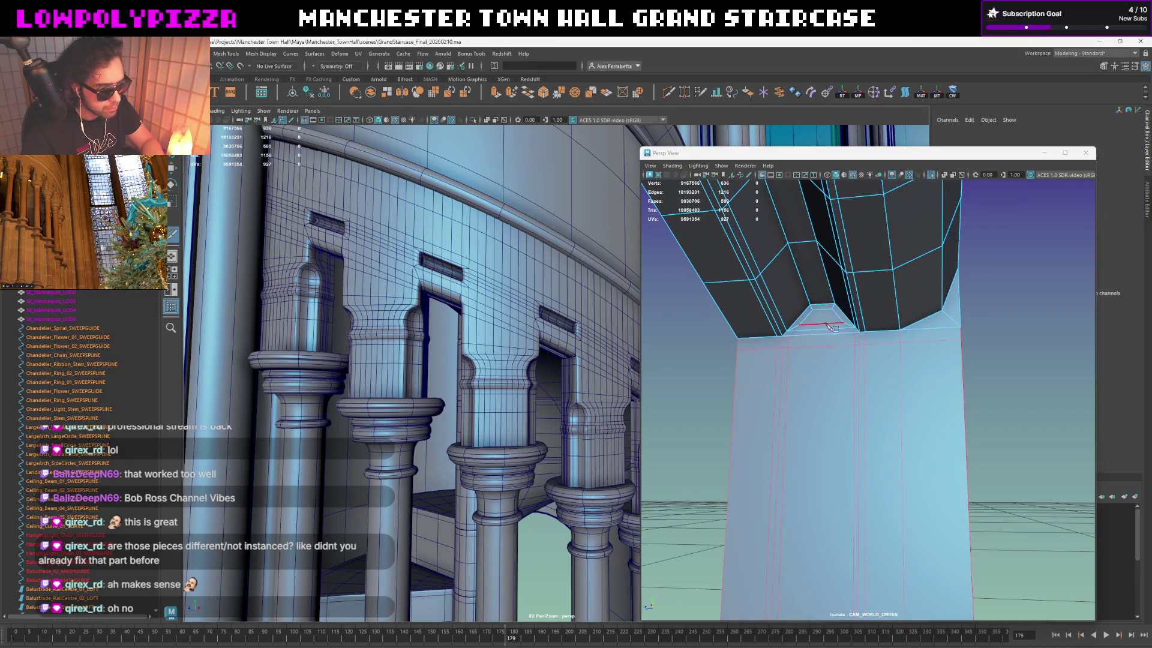
{"action": "mouse_move", "coordinate": [831, 325]}
{"action": "left_mouse_down", "text": "alt"}
{"action": "mouse_move", "coordinate": [817, 327]}
{"action": "mouse_move", "coordinate": [840, 347]}
{"action": "left_mouse_up", "text": "alt"}
{"action": "left_click", "coordinate": [811, 335]}
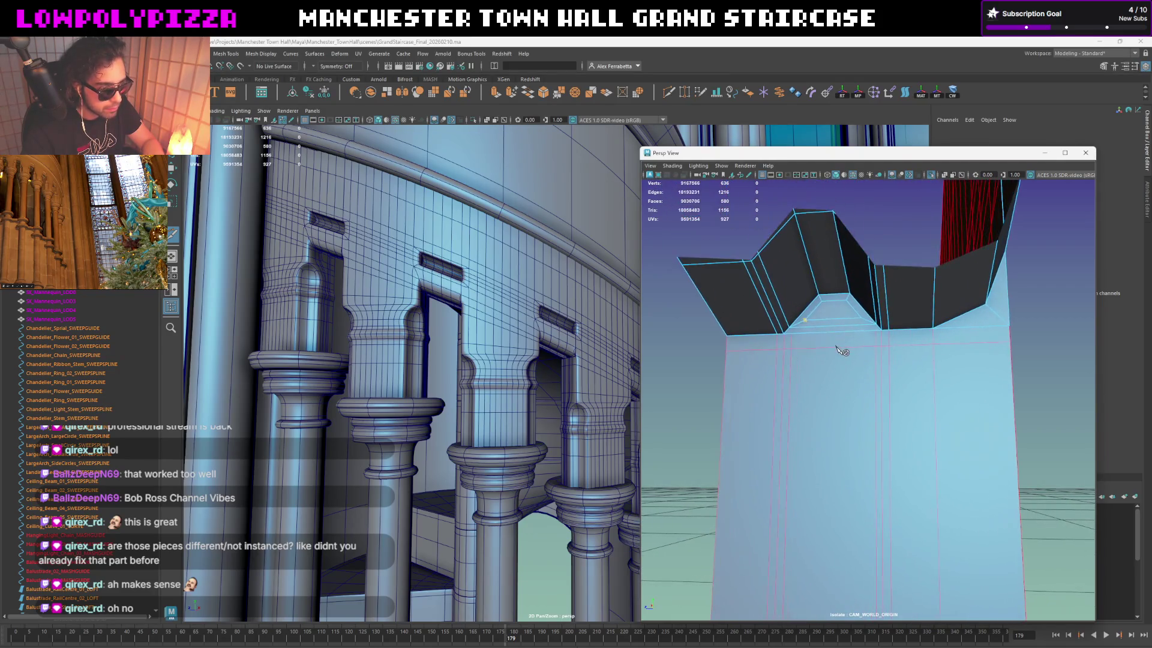
{"action": "left_click", "coordinate": [793, 335]}
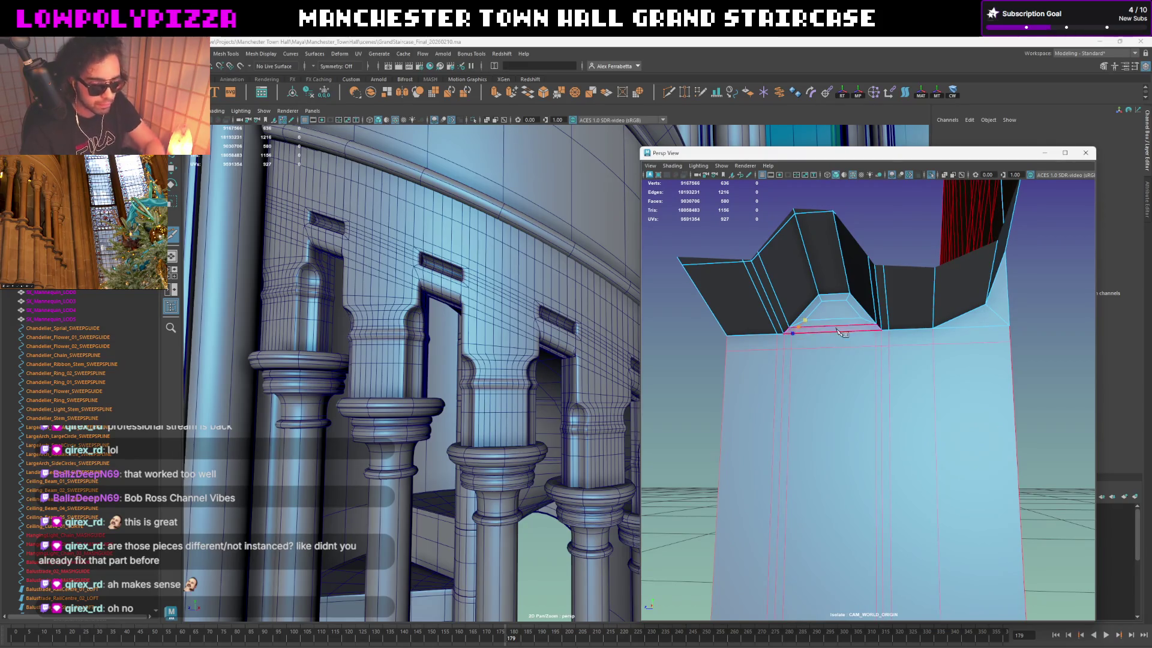
{"action": "left_click", "coordinate": [865, 332]}
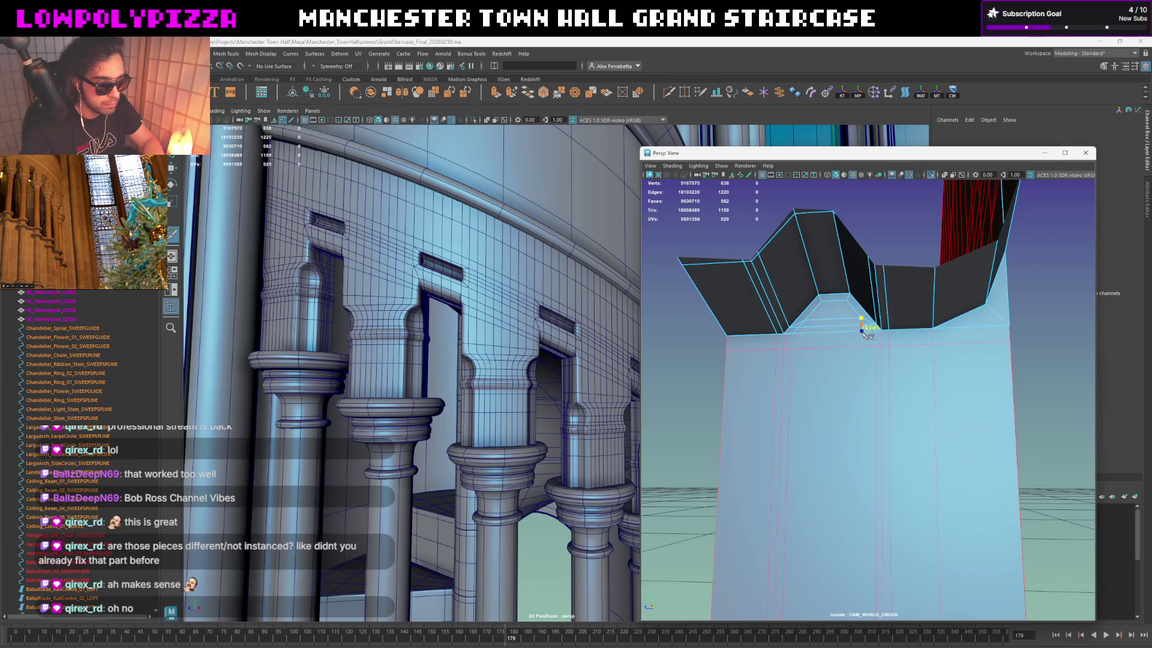
{"action": "mouse_move", "coordinate": [837, 329]}
{"action": "right_mouse_down"}
{"action": "mouse_move", "coordinate": [831, 318]}
{"action": "mouse_move", "coordinate": [820, 328]}
{"action": "right_mouse_up"}
{"action": "left_click_drag", "start_coordinate": [831, 331], "coordinate": [832, 332], "text": "alt"}
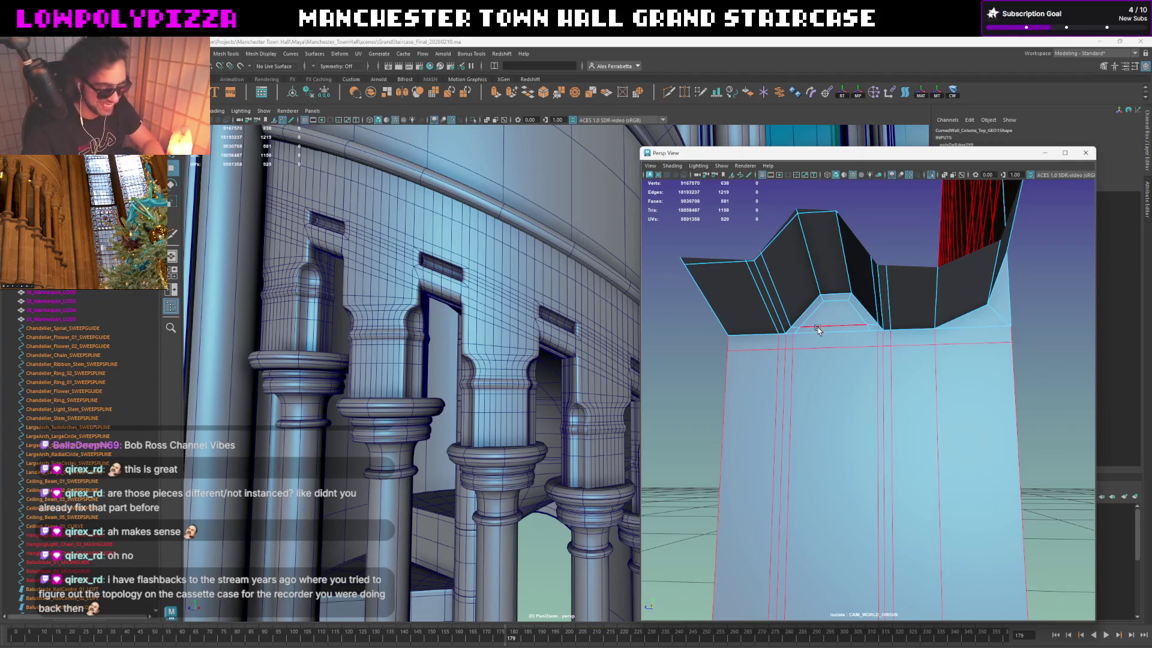
Step: Switch the column top cap into vertex mode, look around it, then return to object mode
{"action": "right_click_drag", "start_coordinate": [810, 321], "coordinate": [814, 333]}
{"action": "left_click", "coordinate": [900, 293]}
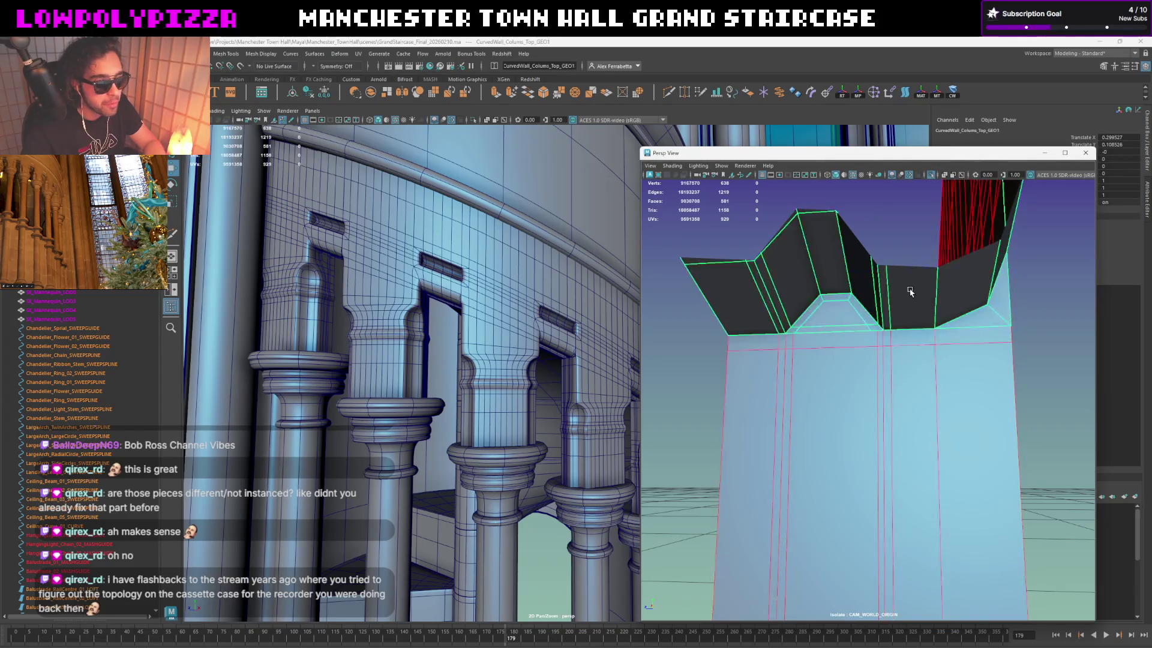
{"action": "right_click", "coordinate": [718, 205]}
{"action": "left_click", "coordinate": [674, 207]}
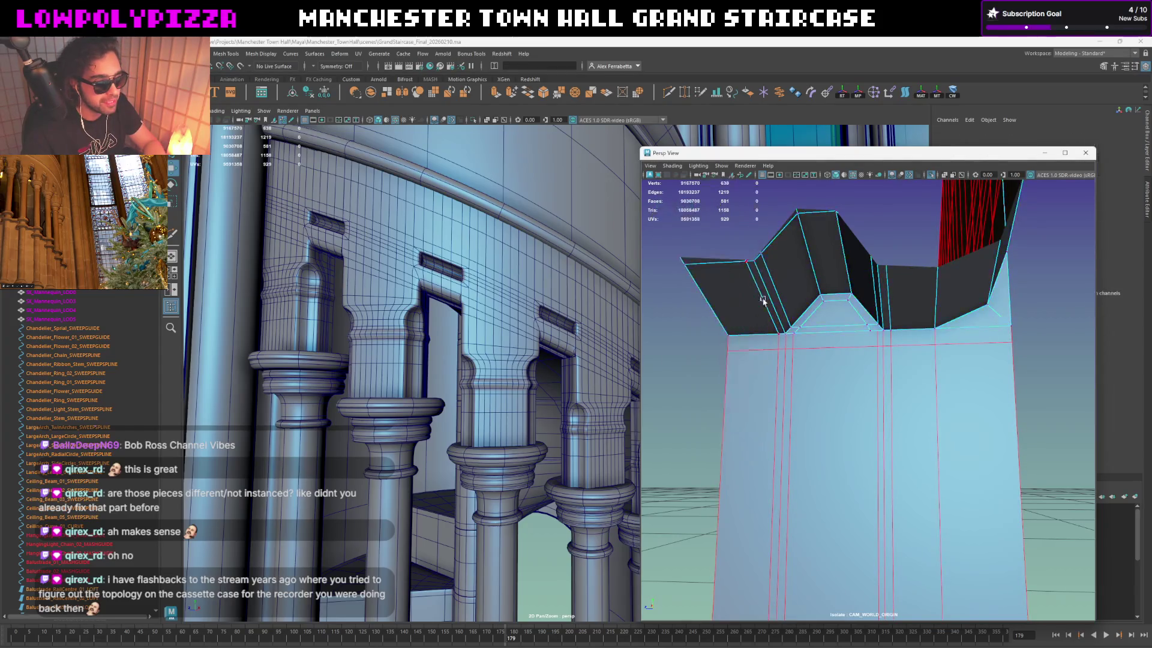
{"action": "left_click_drag", "start_coordinate": [838, 340], "coordinate": [867, 336], "text": "alt"}
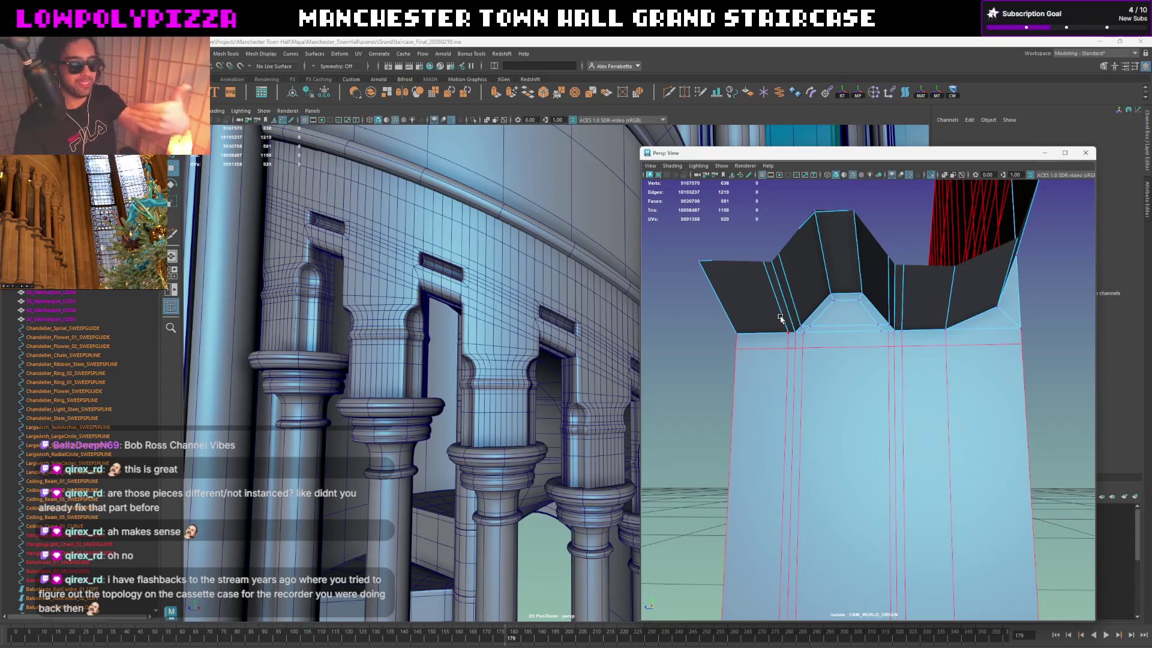
{"action": "key", "text": "F8"}
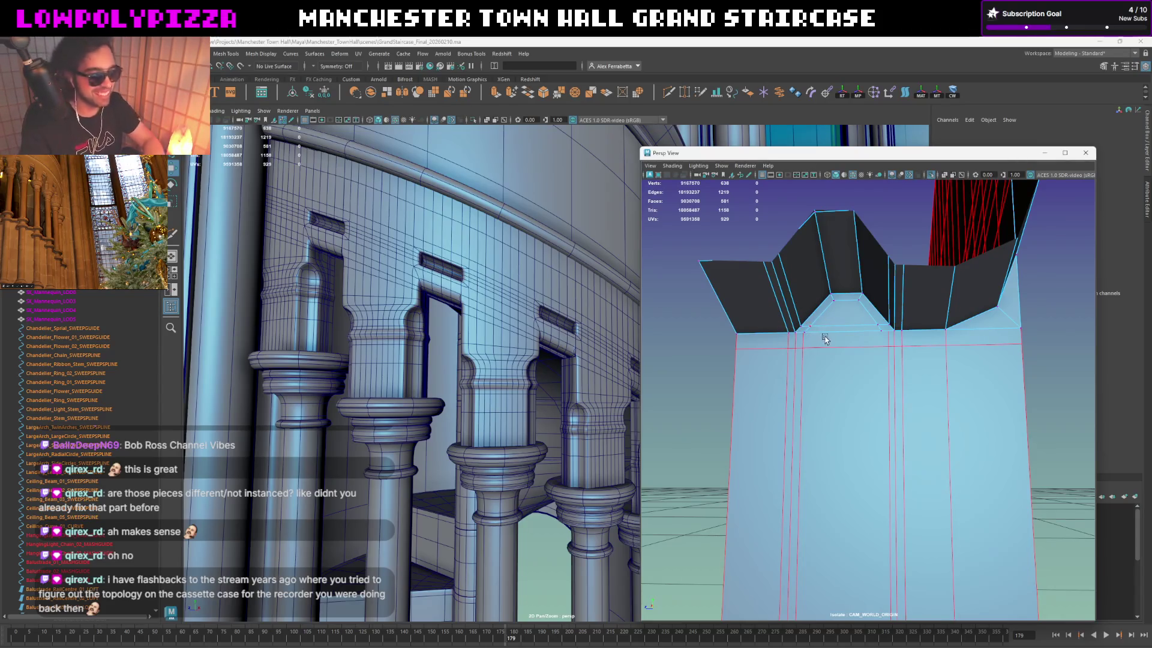
Step: Insert a vertical edge loop across CurvedWall_Colums_Top_GEO
{"action": "left_click", "coordinate": [813, 339]}
{"action": "left_click", "coordinate": [813, 337]}
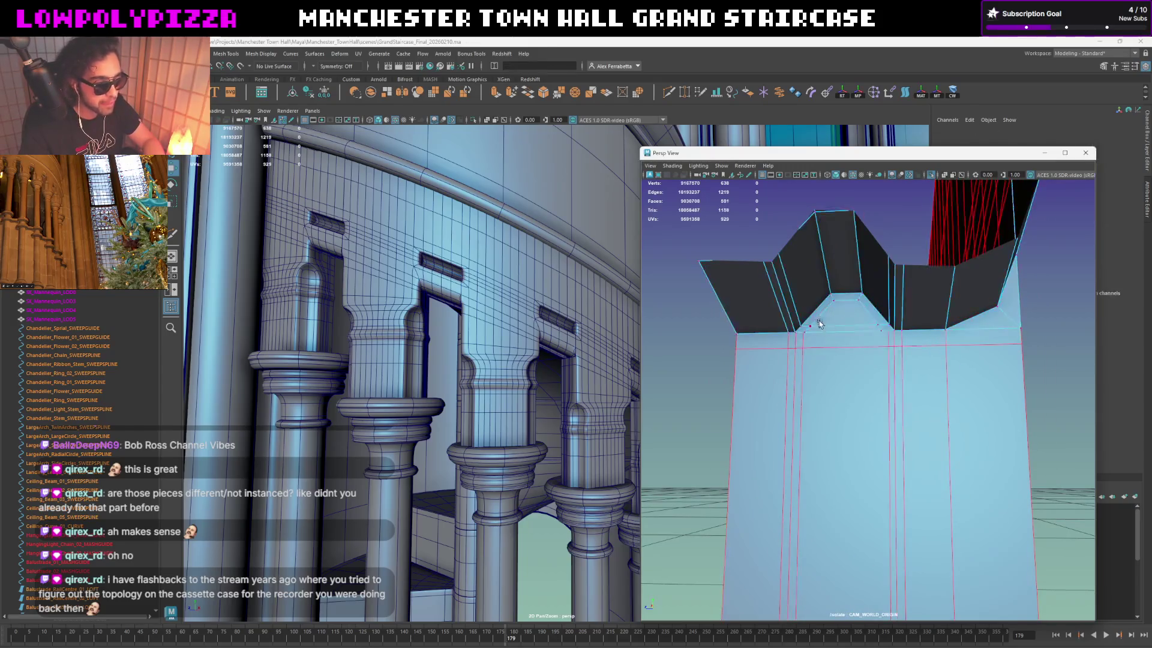
{"action": "left_click", "coordinate": [807, 332]}
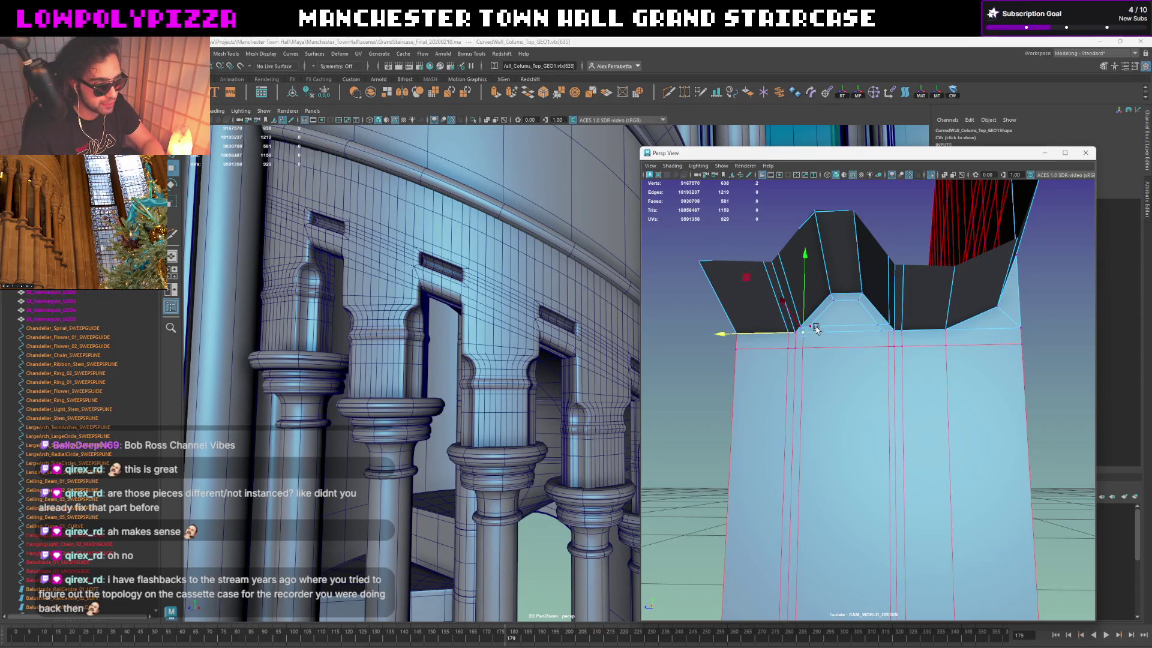
{"action": "left_click", "coordinate": [787, 327]}
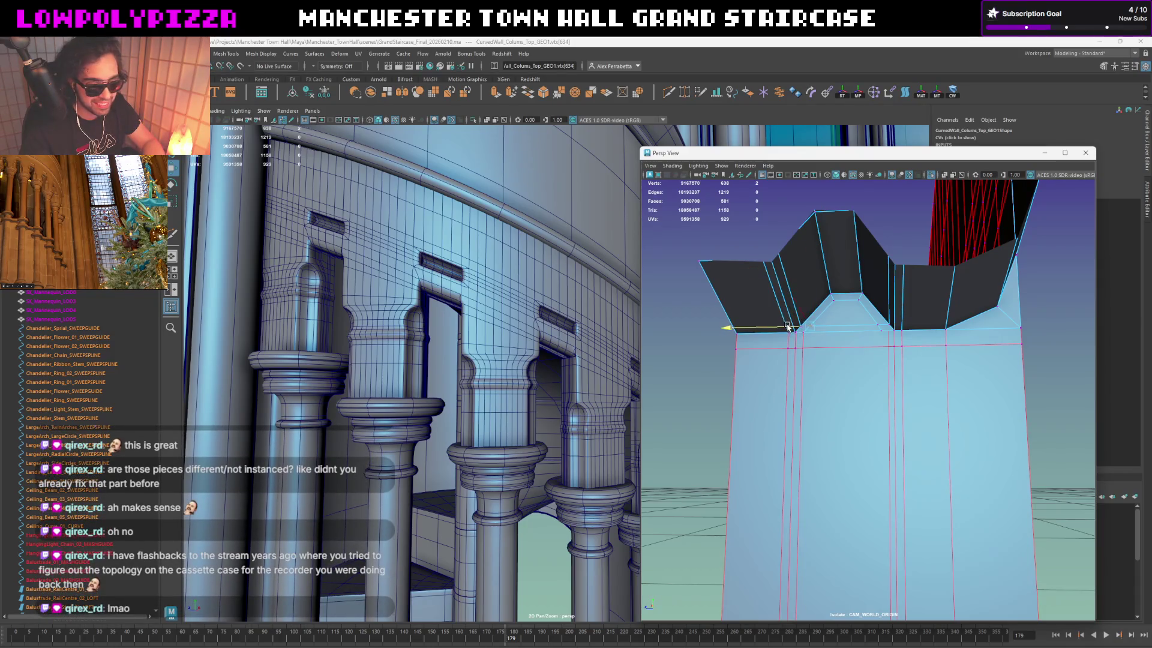
{"action": "left_click", "coordinate": [889, 348]}
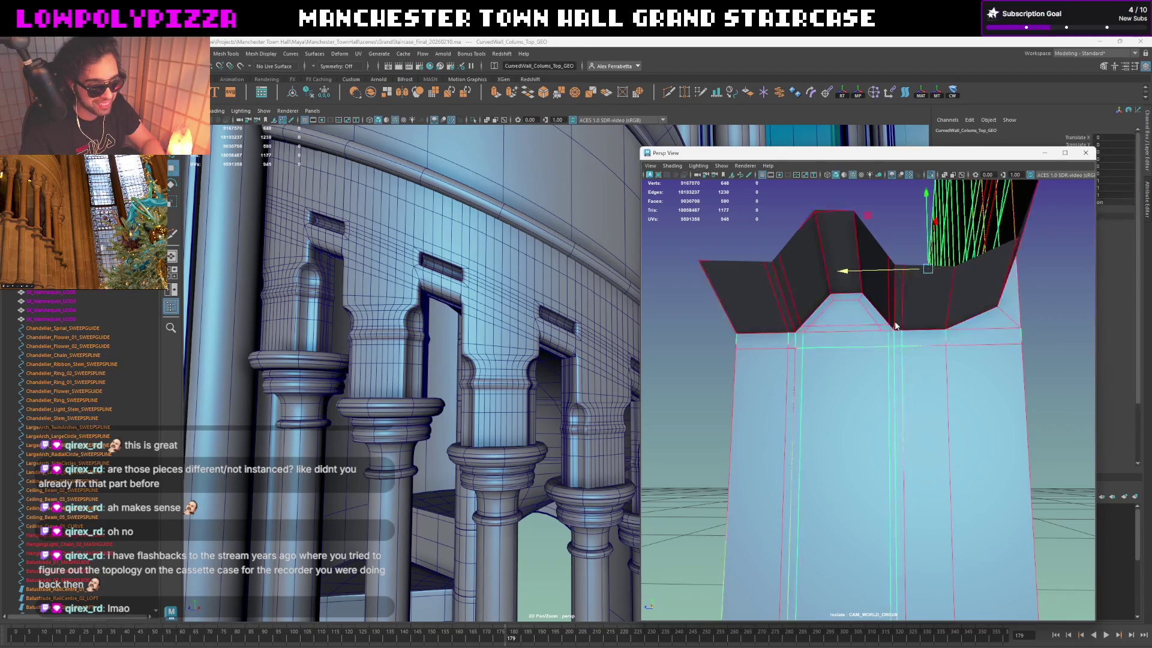
Step: Tumble around the column to check the cap's zigzag side profile, constraining edge movement to X
{"action": "mouse_move", "coordinate": [864, 396]}
{"action": "left_mouse_down", "text": "alt"}
{"action": "mouse_move", "coordinate": [881, 480]}
{"action": "mouse_move", "coordinate": [914, 482]}
{"action": "left_mouse_up", "text": "alt"}
{"action": "right_click_drag", "start_coordinate": [913, 481], "coordinate": [882, 522], "text": "alt"}
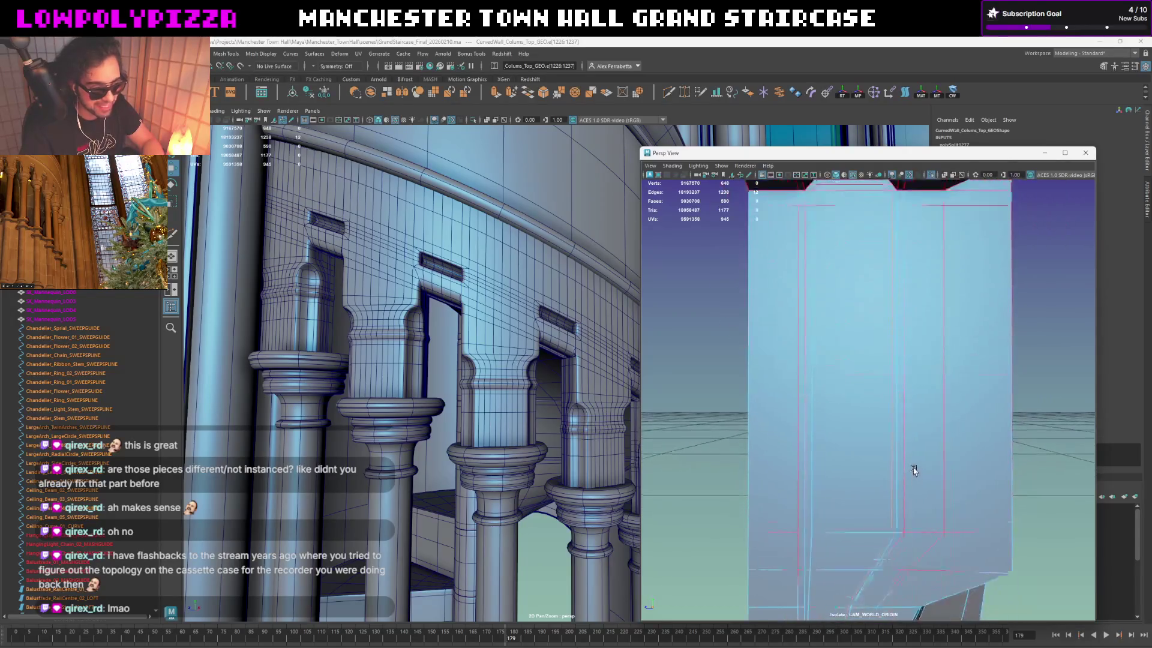
{"action": "right_click_drag", "start_coordinate": [849, 460], "coordinate": [804, 460], "text": "alt"}
{"action": "right_click_drag", "start_coordinate": [856, 250], "coordinate": [855, 300], "text": "alt"}
{"action": "right_click_drag", "start_coordinate": [875, 346], "coordinate": [877, 335], "text": "alt"}
{"action": "mouse_move", "coordinate": [877, 334]}
{"action": "left_mouse_down", "text": "alt"}
{"action": "mouse_move", "coordinate": [822, 424]}
{"action": "mouse_move", "coordinate": [807, 413]}
{"action": "left_mouse_up", "text": "alt"}
{"action": "left_click", "coordinate": [789, 420]}
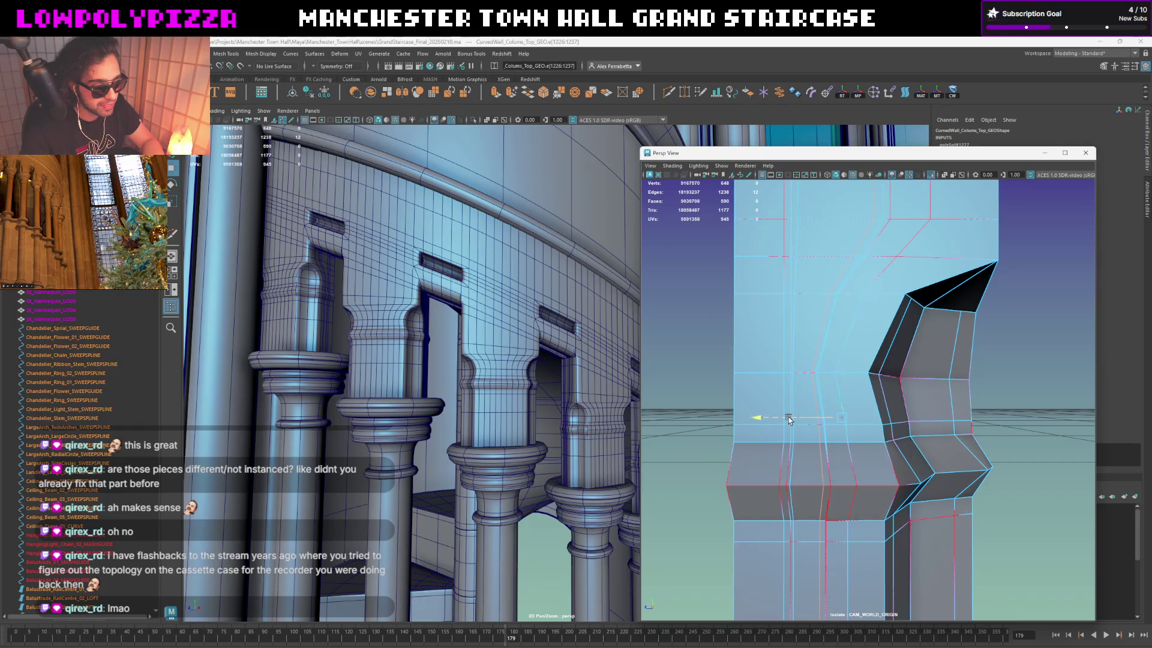
{"action": "key", "text": "bracketleft"}
{"action": "key", "text": "bracketleft"}
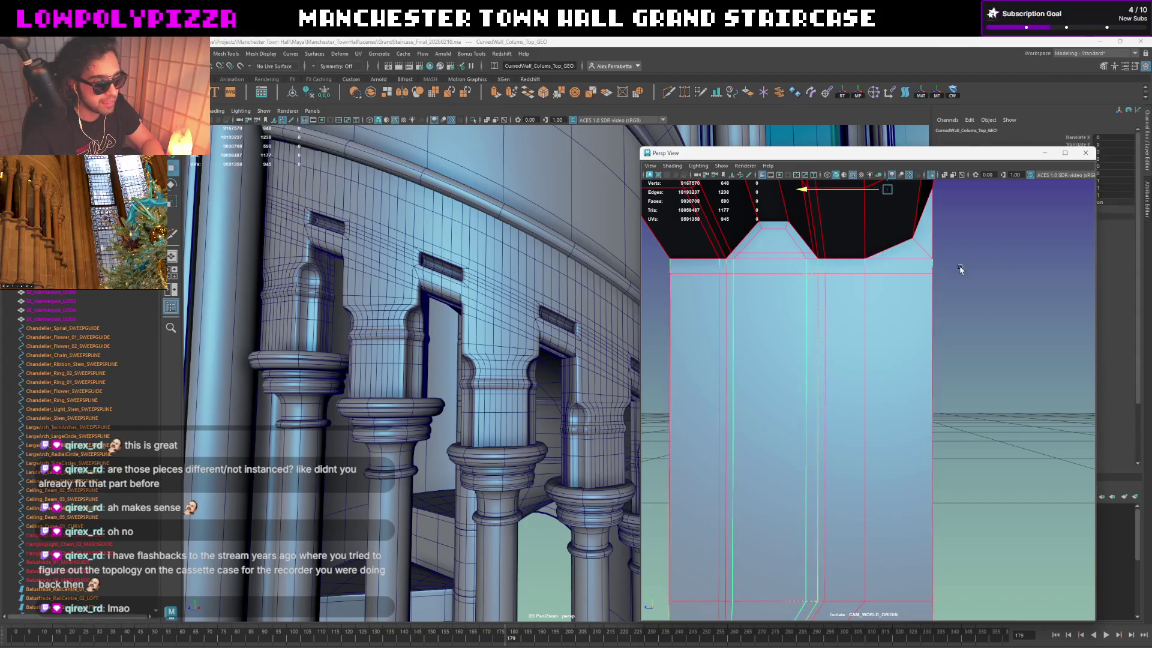
Step: Reselect and frame the cap, then select MASH_CurvedWall_Columns_UpperHead_ReproMesh3
{"action": "left_click", "coordinate": [977, 258]}
{"action": "left_click", "coordinate": [797, 202]}
{"action": "left_click_drag", "start_coordinate": [845, 246], "coordinate": [780, 262], "text": "alt"}
{"action": "key", "text": "f"}
{"action": "left_click_drag", "start_coordinate": [894, 315], "coordinate": [906, 361], "text": "alt"}
{"action": "scroll", "coordinate": [905, 361], "scroll_direction": "up", "scroll_amount": 2}
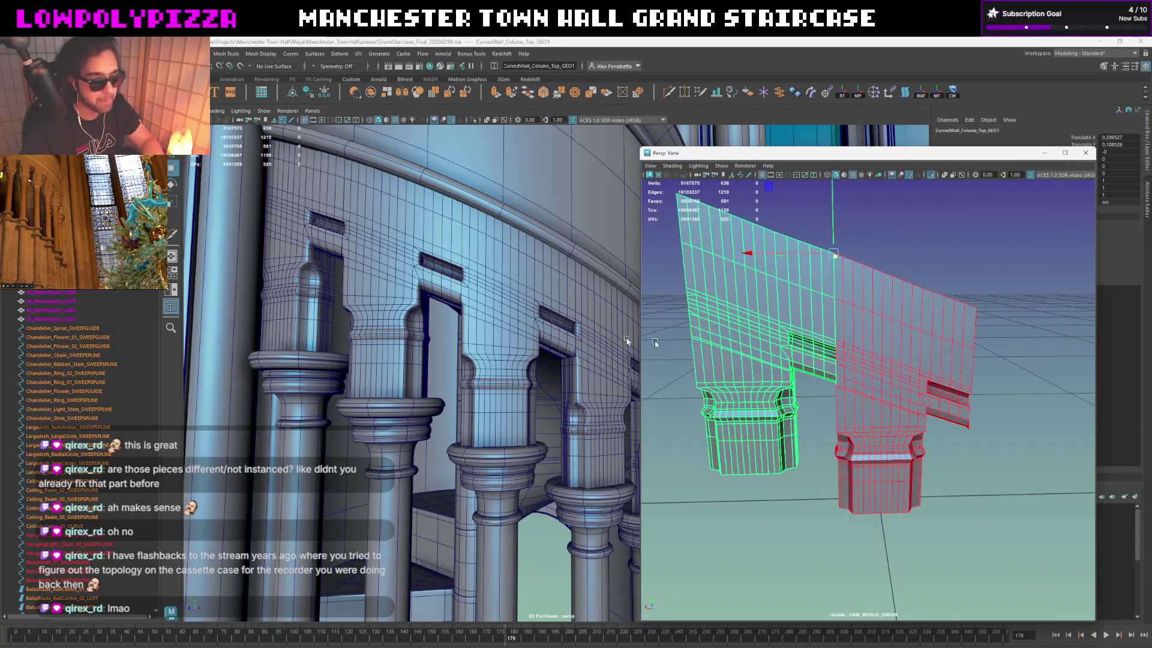
{"action": "left_click", "coordinate": [474, 298]}
Step: Frame the repro wall, close the floating perspective view, and restore selection to CurvedWall_Colums_Top_GEO
{"action": "key", "text": "f"}
{"action": "left_click", "coordinate": [1085, 152]}
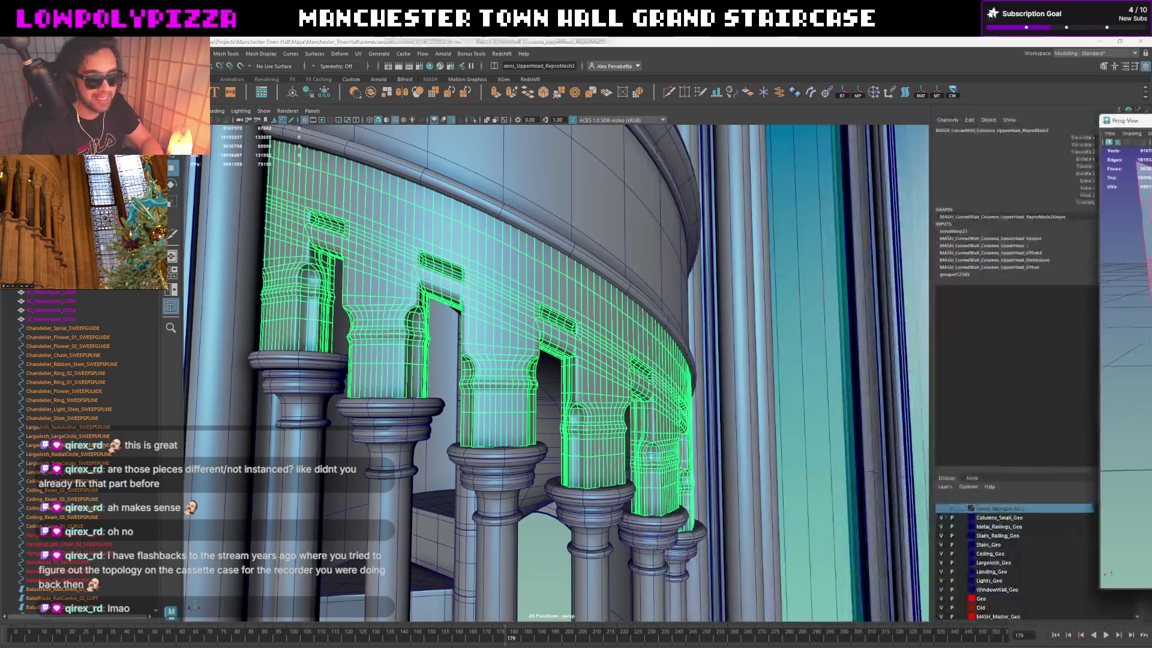
{"action": "left_click_drag", "start_coordinate": [675, 305], "coordinate": [650, 295], "text": "alt"}
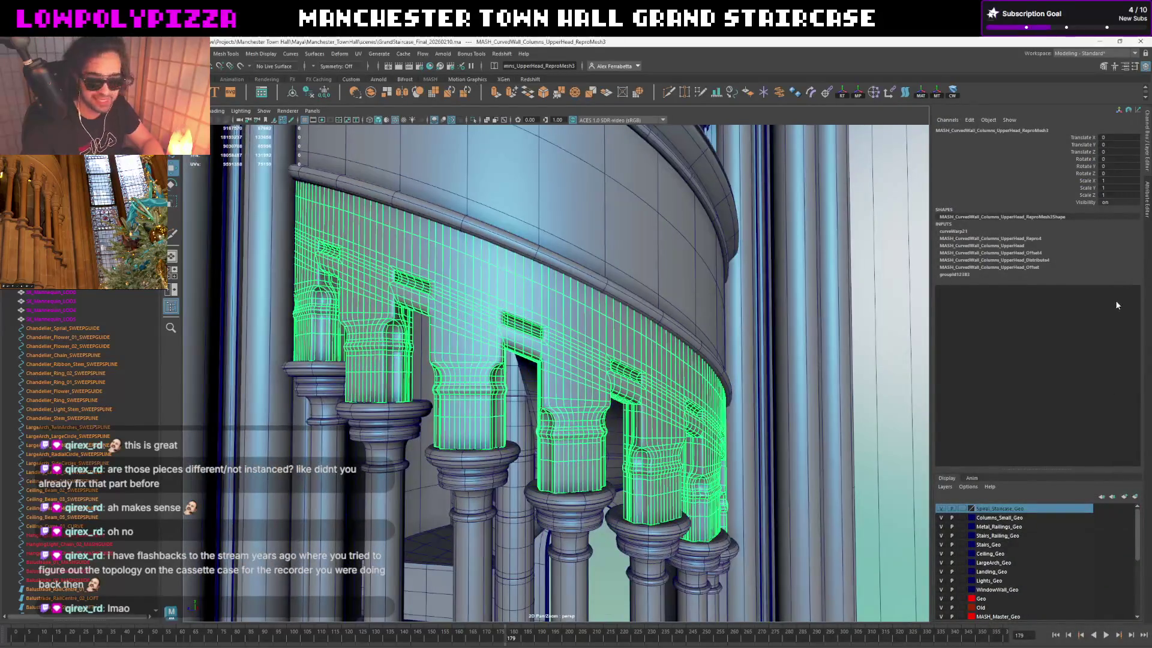
{"action": "left_click", "coordinate": [510, 312]}
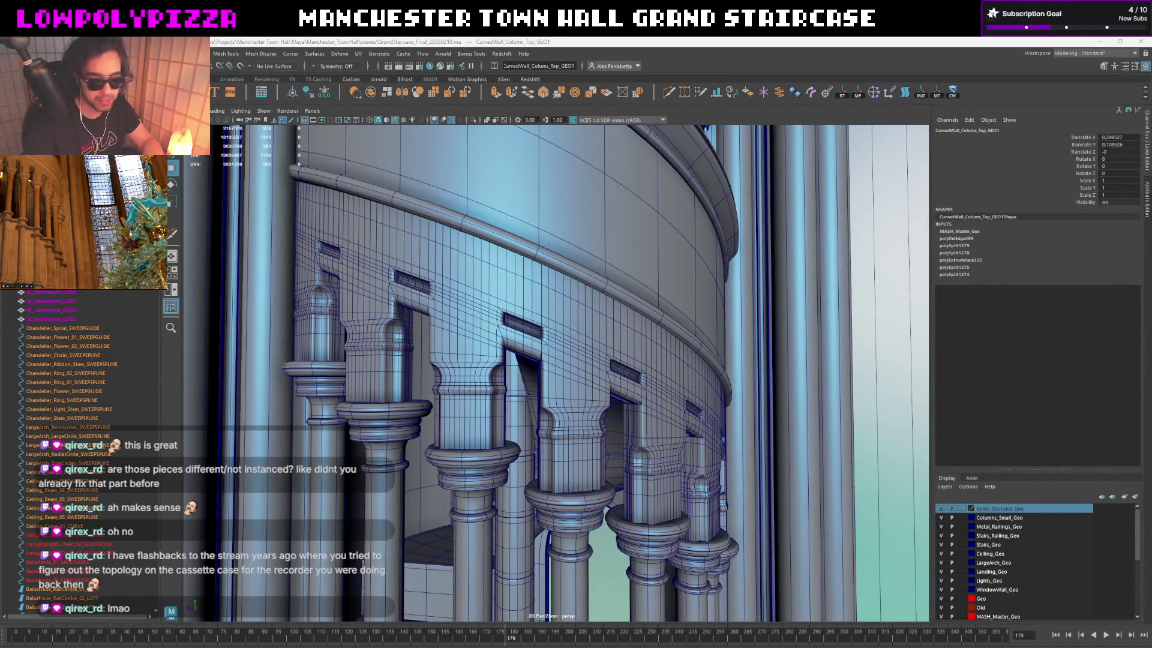
{"action": "key", "text": "Escape"}
{"action": "key", "text": "ctrl+z"}
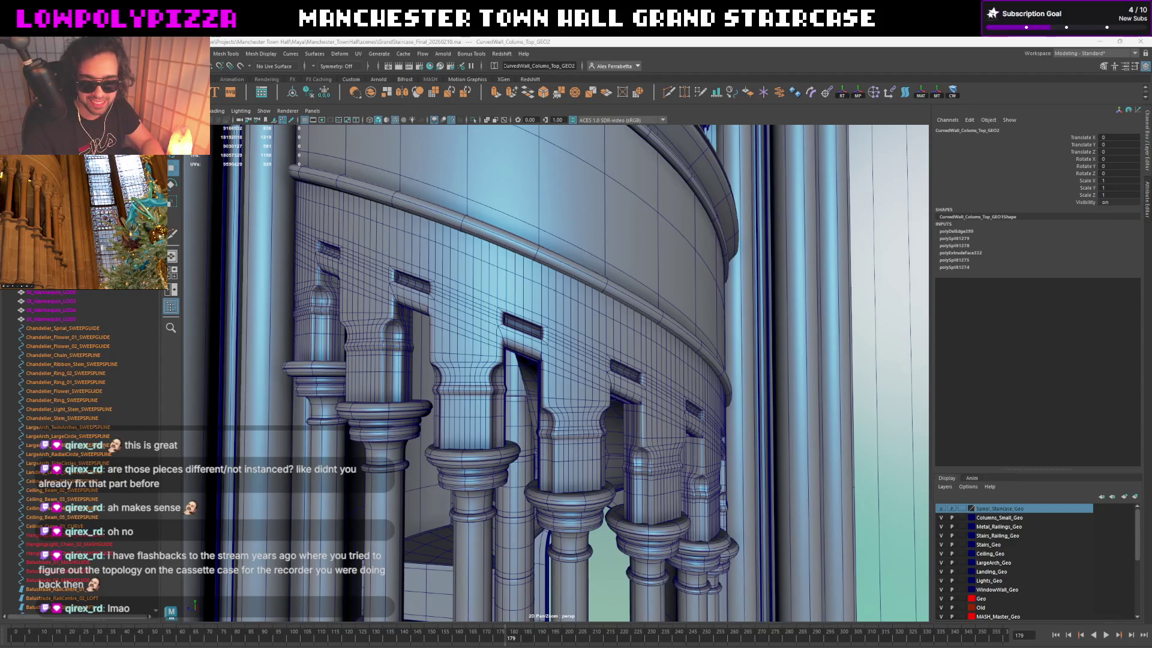
{"action": "key", "text": "ctrl+z"}
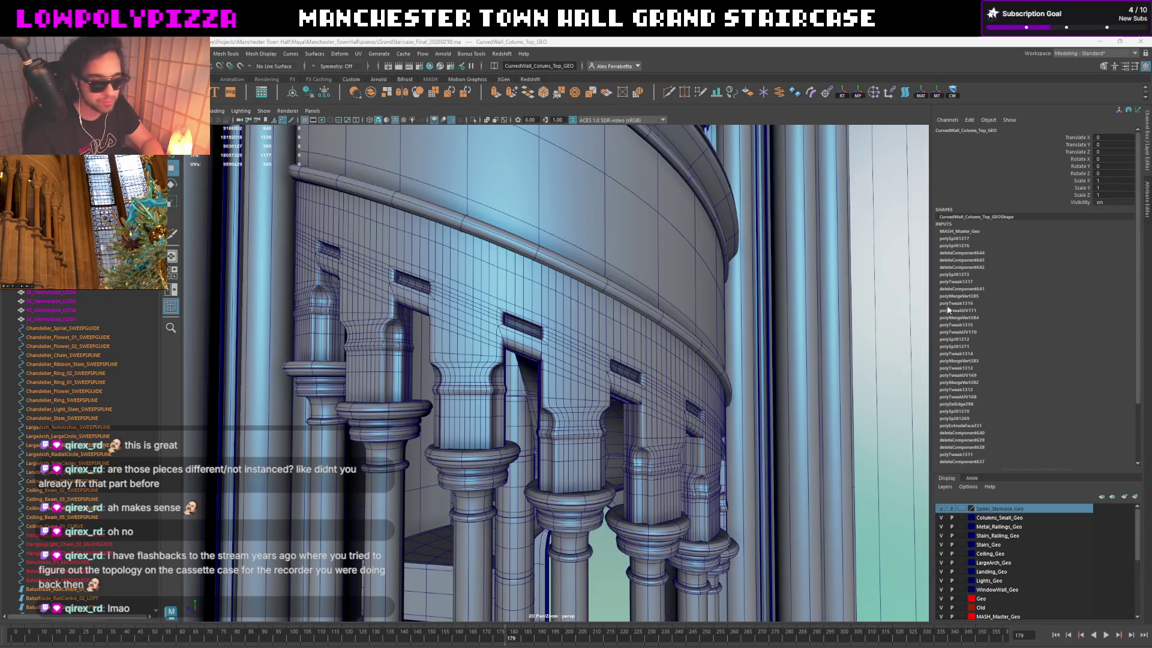
{"action": "scroll", "coordinate": [100, 347], "scroll_direction": "down", "scroll_amount": 10}
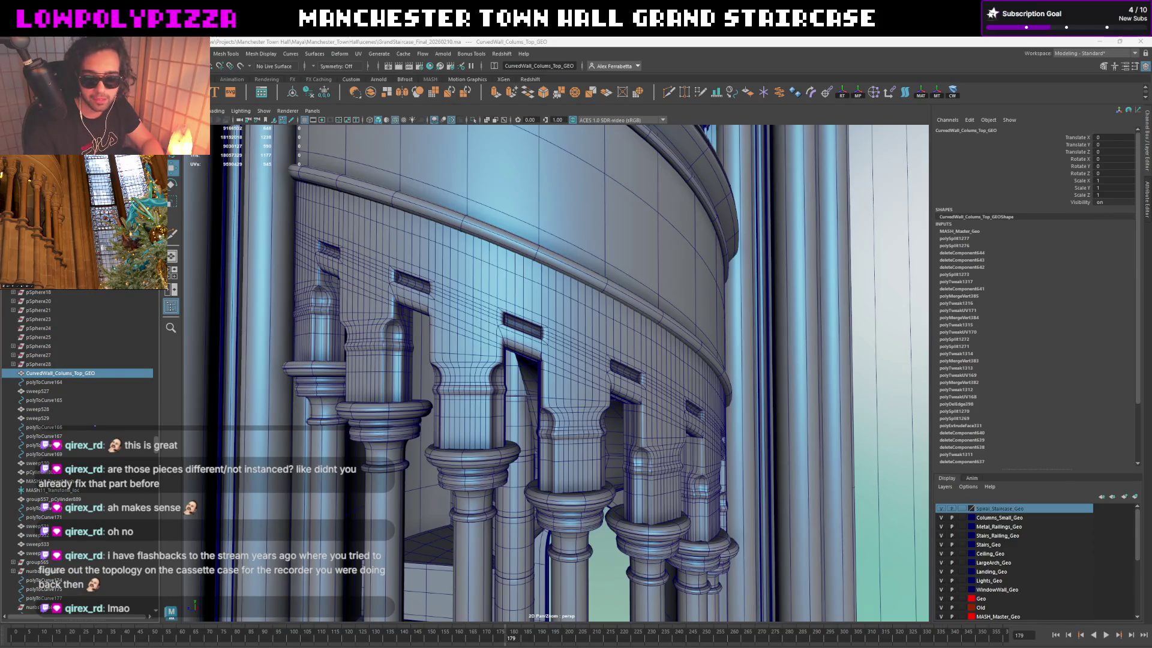
Step: Duplicate CurvedWall_Colums_Top_GEO with Ctrl+D, then select the upper column-head repro mesh
{"action": "key", "text": "ctrl+d"}
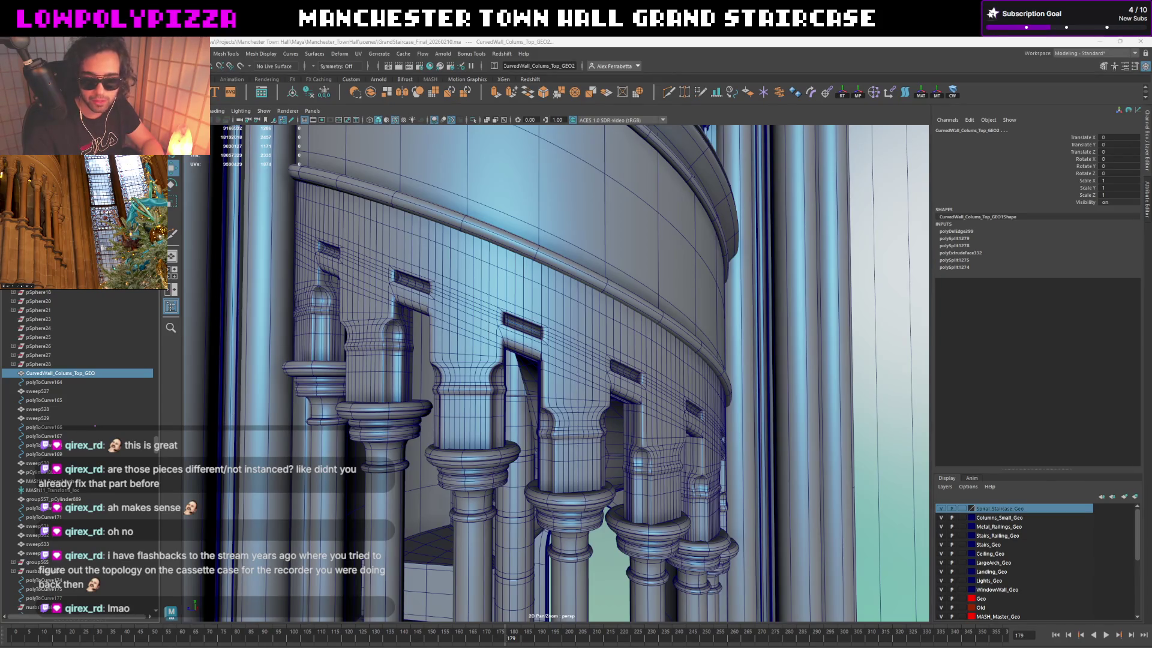
{"action": "left_click", "coordinate": [60, 373], "text": "ctrl"}
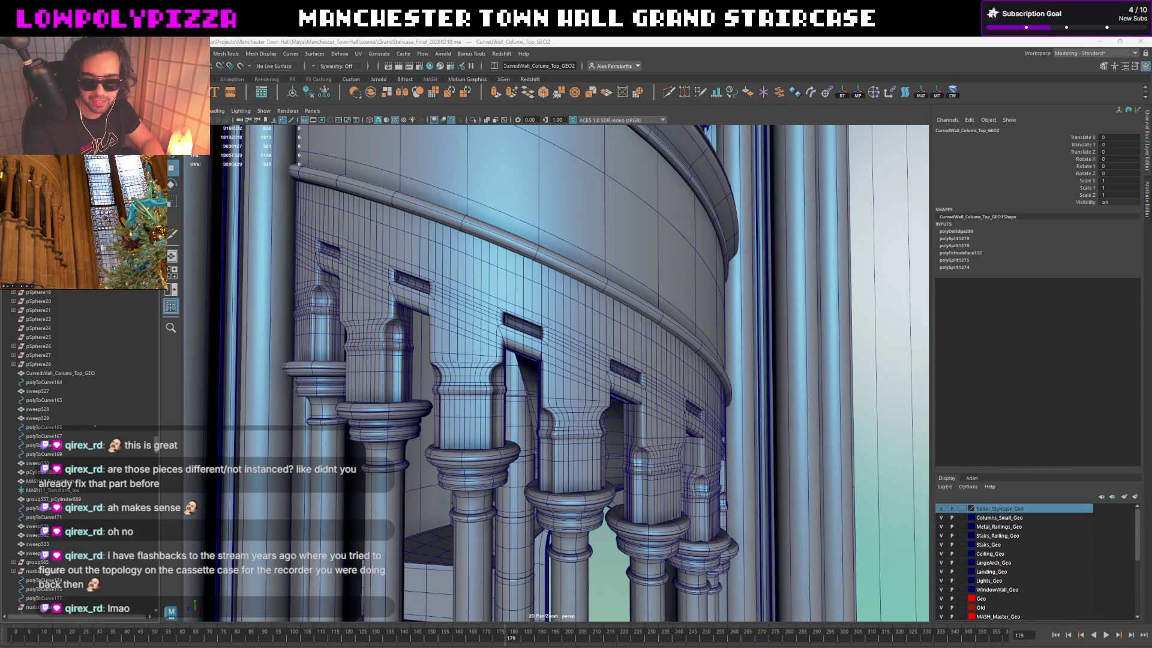
{"action": "key", "text": "f"}
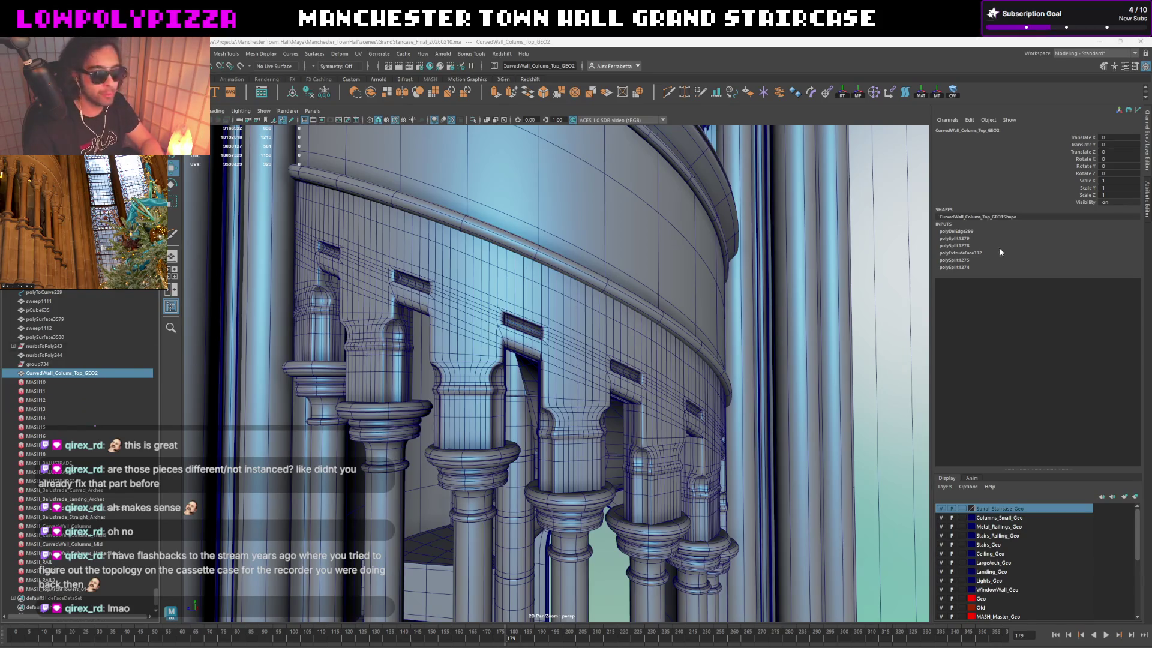
{"action": "left_click", "coordinate": [548, 330]}
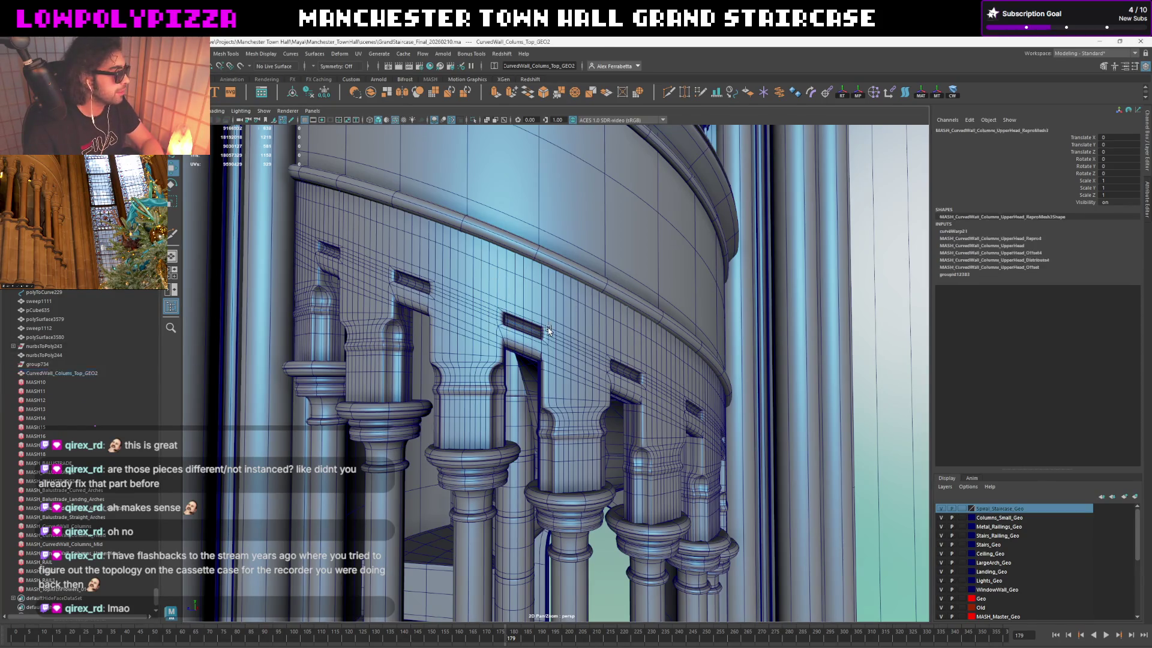
Step: Step through the repro mesh's Attribute Editor tabs: shape, ShapeOrig, curveWarp and Offset nodes
{"action": "left_click", "coordinate": [1146, 202]}
{"action": "left_click", "coordinate": [1099, 131]}
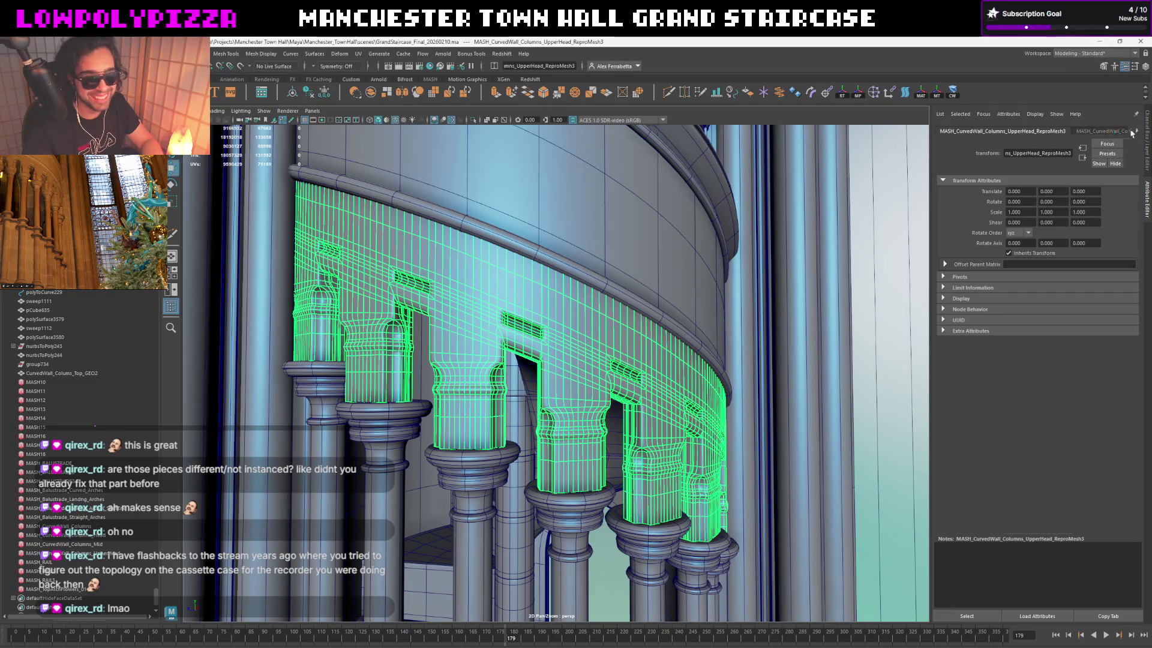
{"action": "left_click", "coordinate": [1137, 131]}
{"action": "left_click", "coordinate": [1137, 131]}
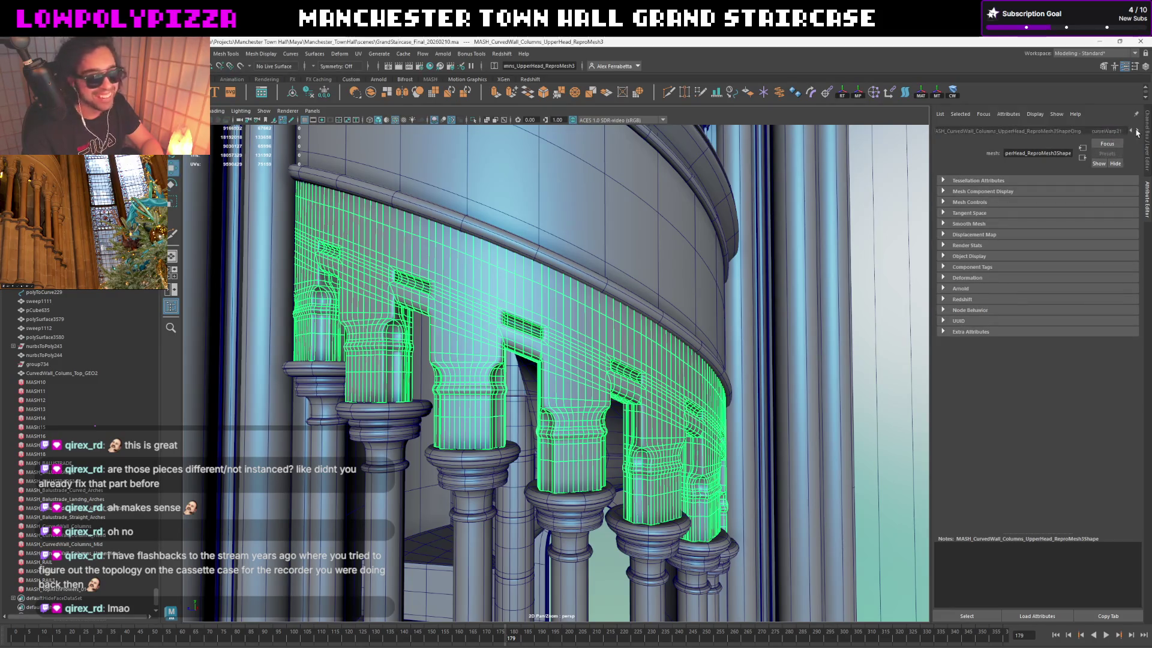
{"action": "left_click", "coordinate": [1137, 132]}
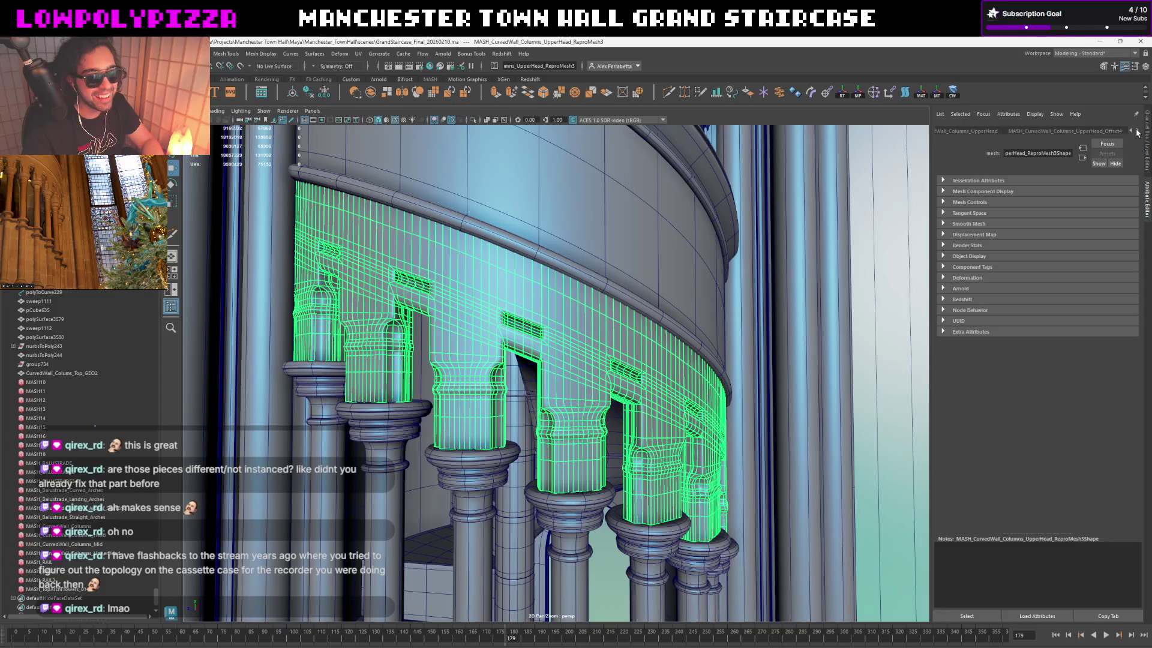
{"action": "left_click", "coordinate": [1137, 133]}
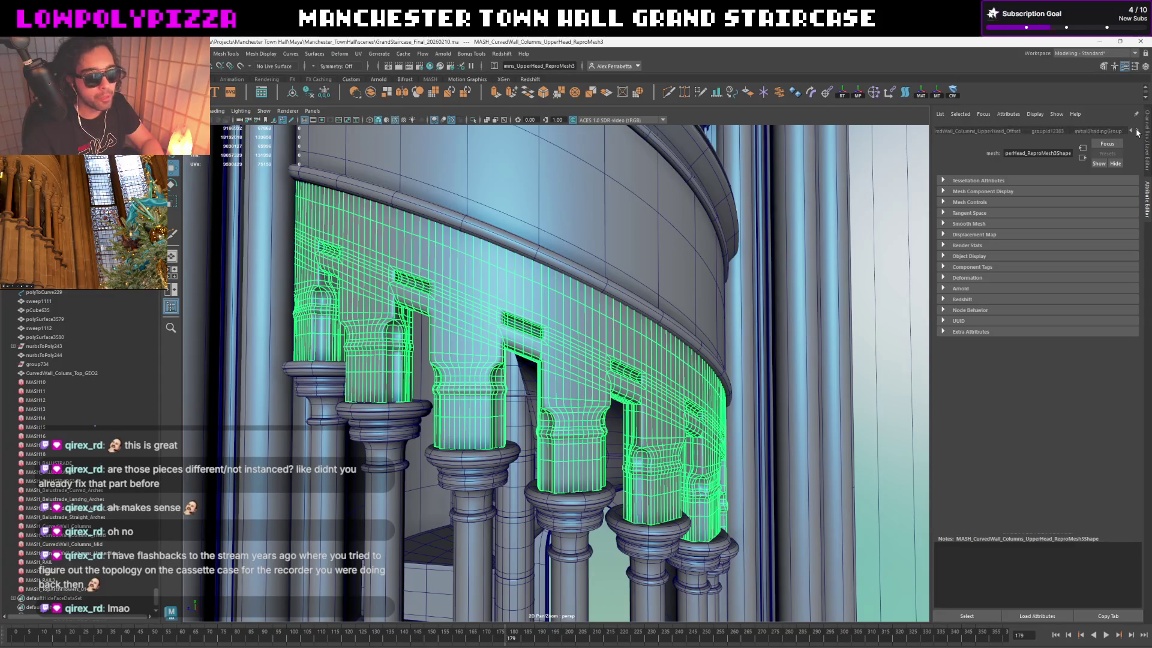
{"action": "left_click", "coordinate": [1133, 132]}
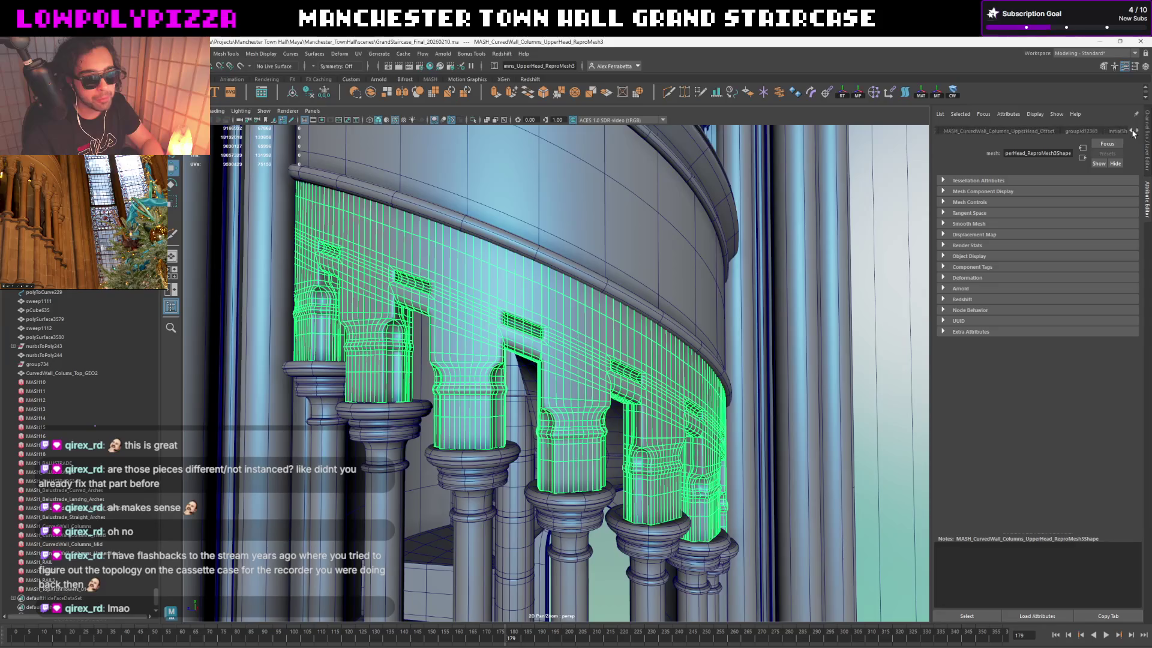
{"action": "left_click", "coordinate": [1132, 132]}
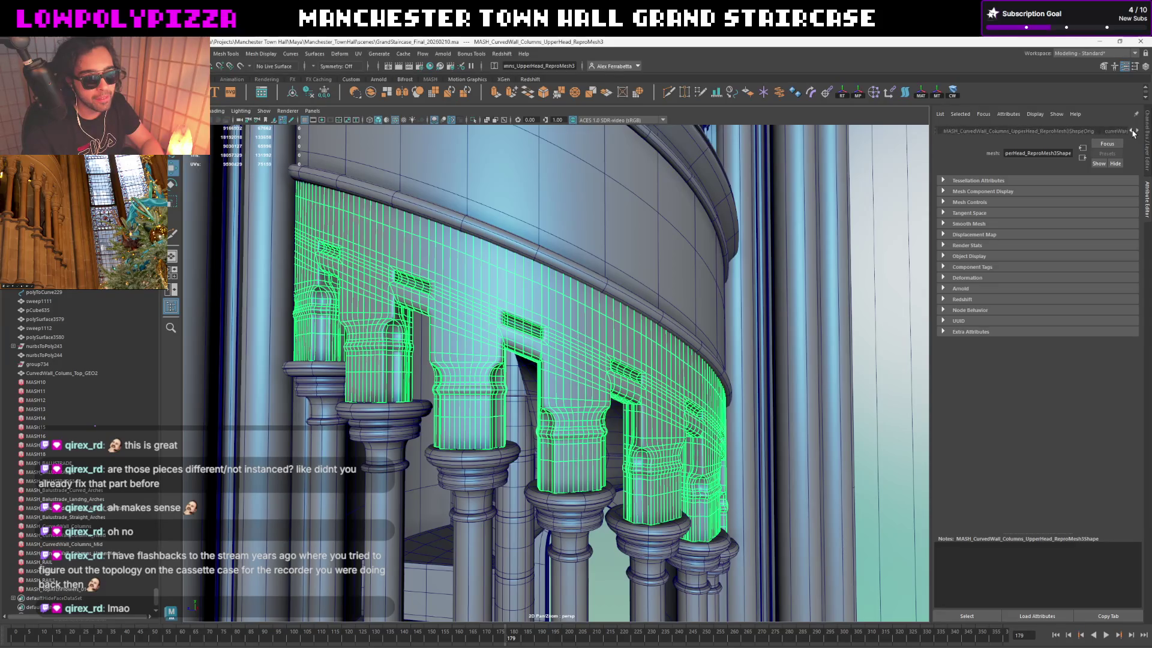
{"action": "left_click", "coordinate": [1132, 132]}
{"action": "left_click", "coordinate": [1133, 132]}
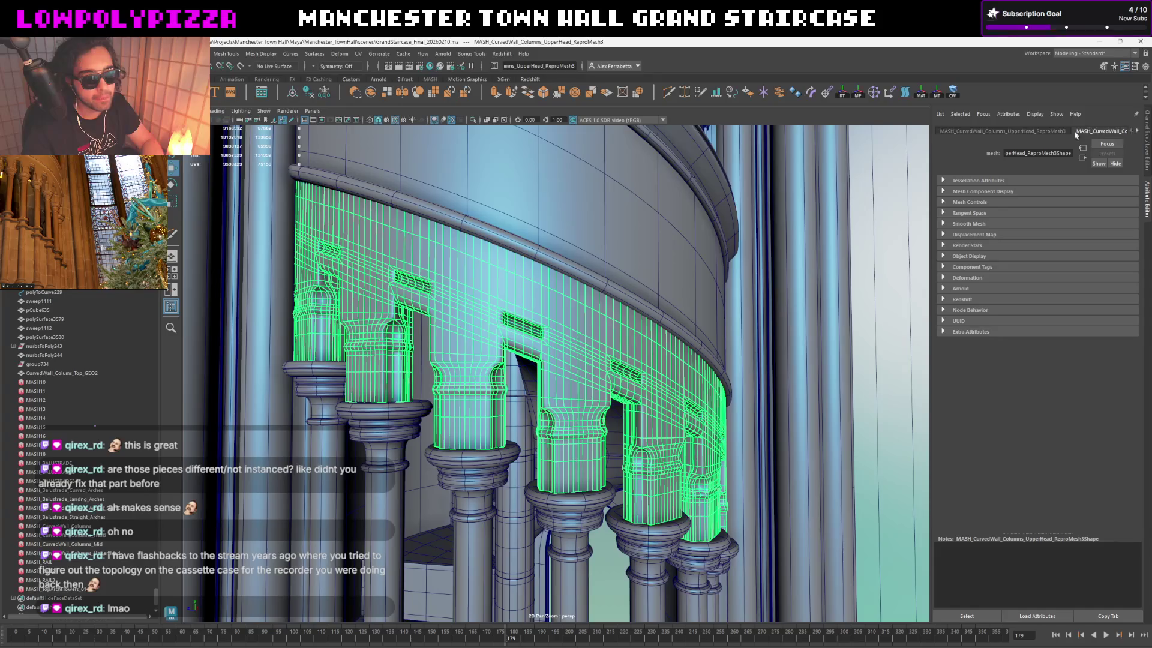
{"action": "left_click", "coordinate": [1039, 133]}
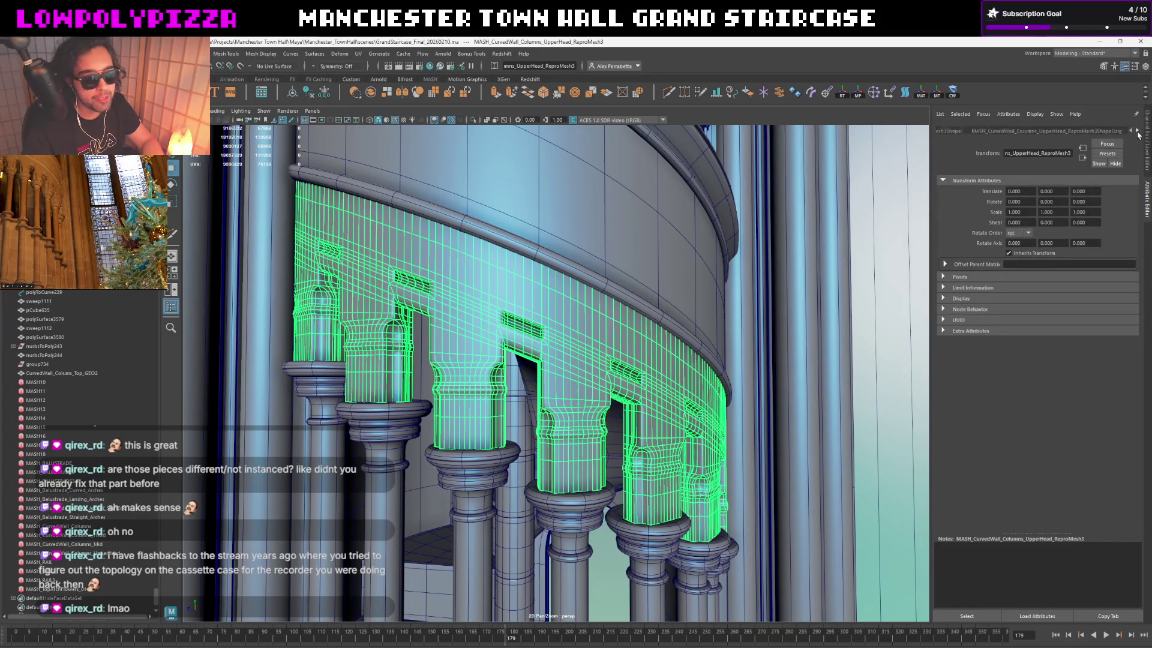
{"action": "left_click", "coordinate": [1095, 134]}
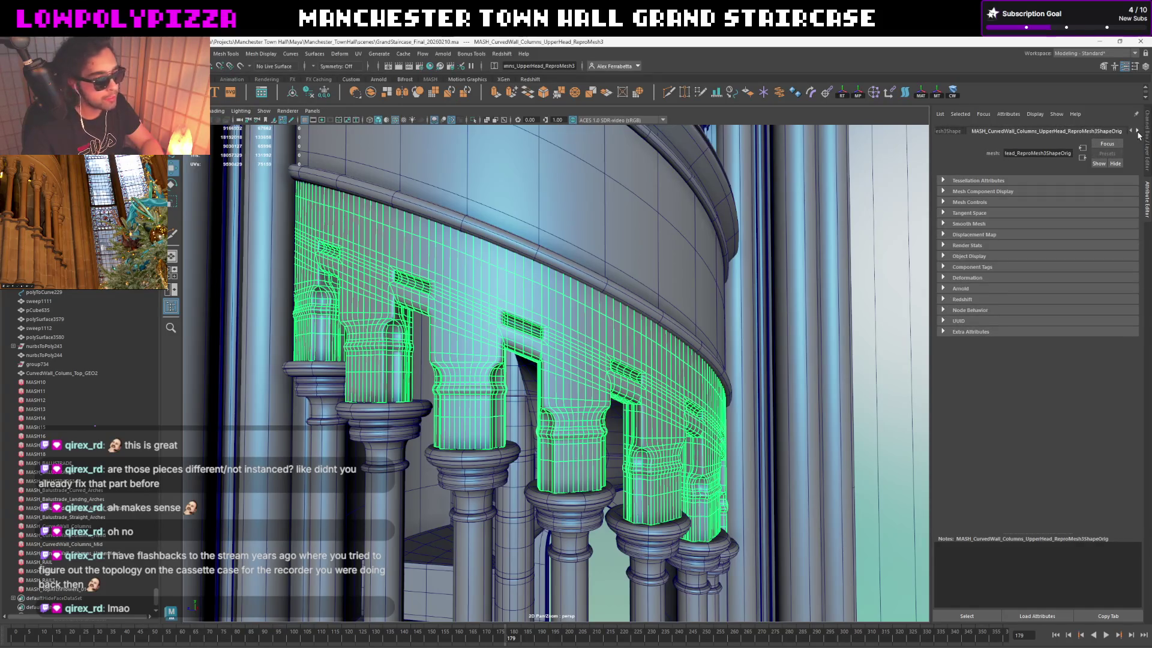
Step: Reselect the arched upper-head wall and reveal ReproMesh3 in the Outliner
{"action": "left_click_drag", "start_coordinate": [640, 312], "coordinate": [643, 314], "text": "alt"}
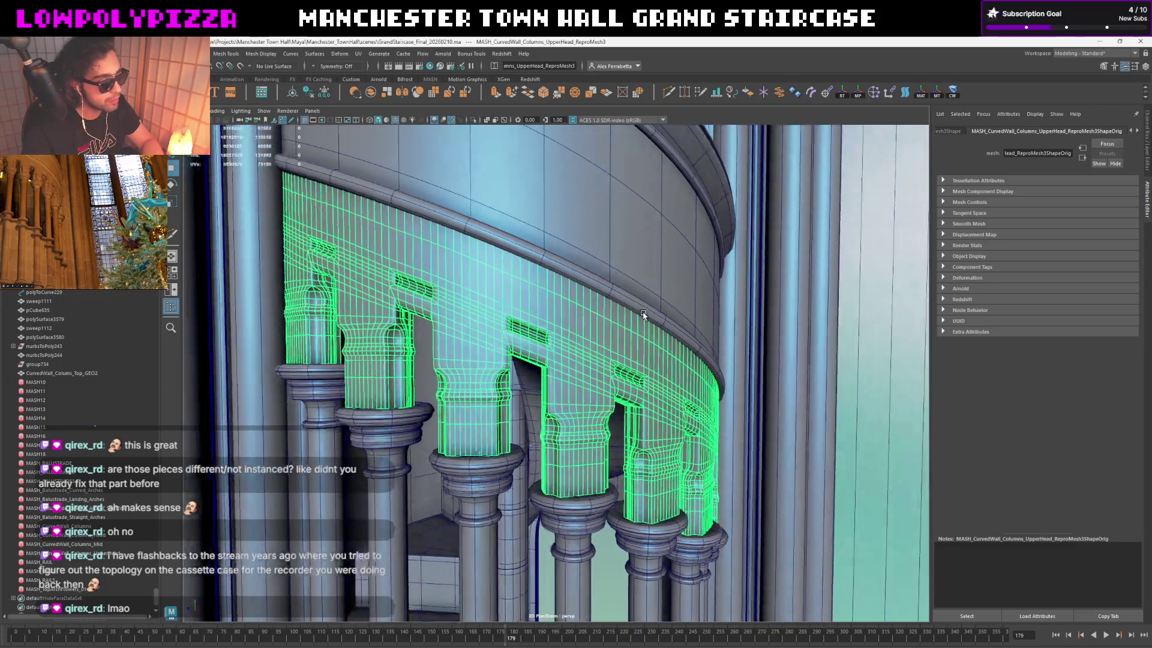
{"action": "left_click", "coordinate": [758, 339]}
{"action": "left_click_drag", "start_coordinate": [765, 340], "coordinate": [660, 360], "text": "alt"}
{"action": "left_click", "coordinate": [625, 369]}
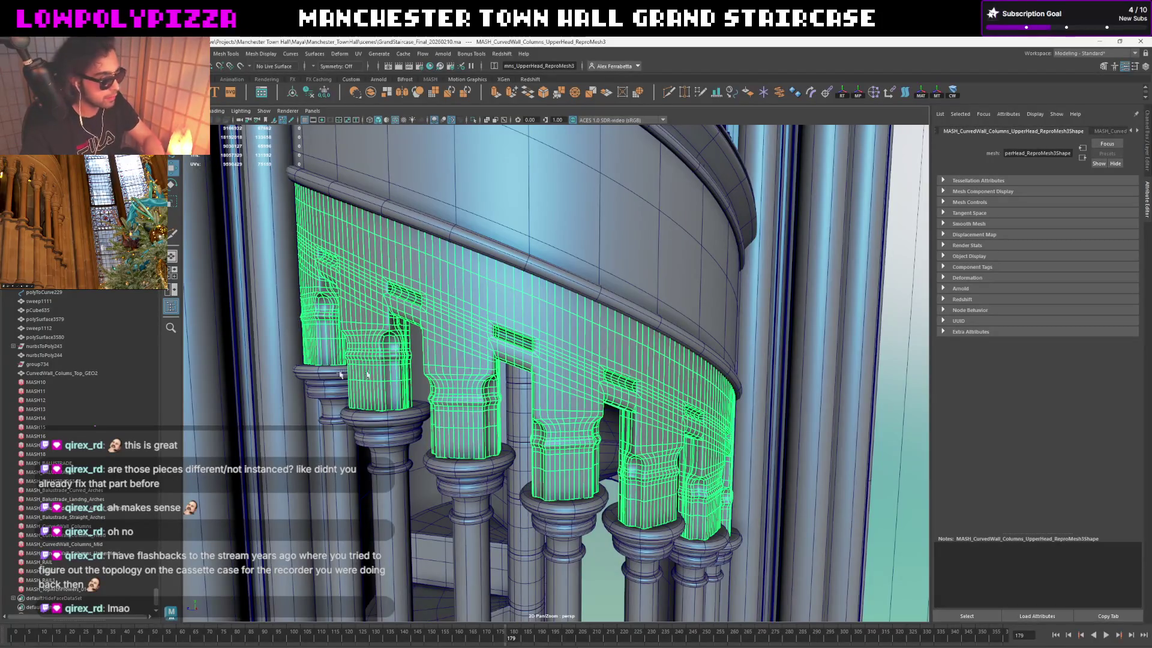
{"action": "key", "text": "f"}
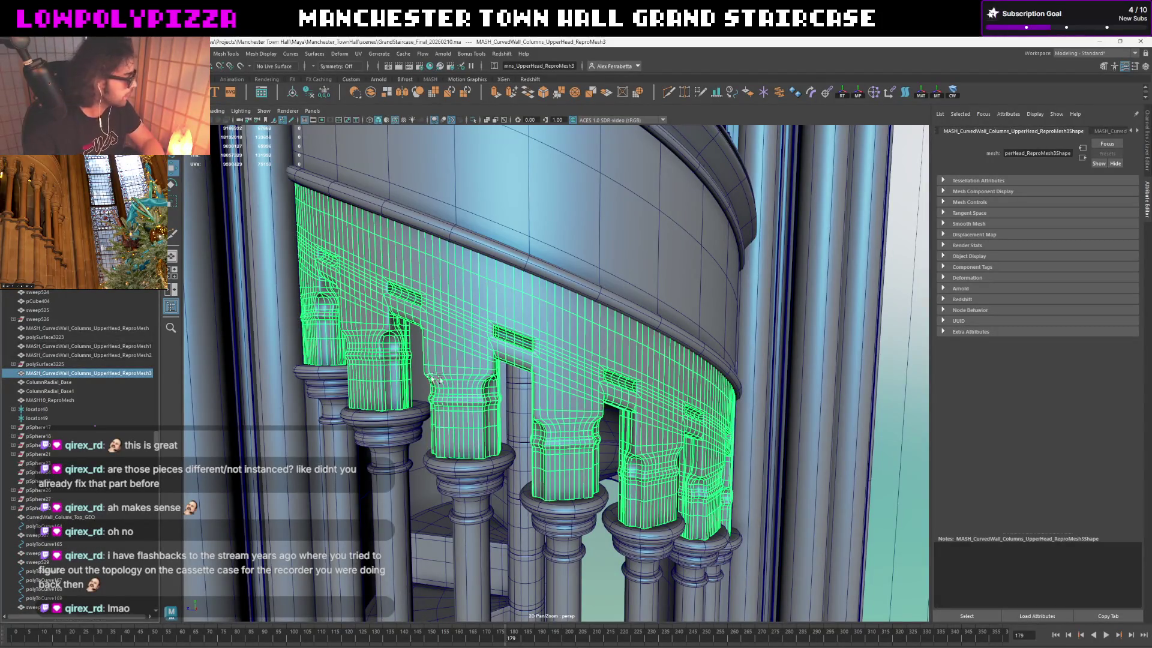
{"action": "left_click_drag", "start_coordinate": [591, 394], "coordinate": [617, 390], "text": "alt"}
Step: Zoom and orbit close around the column capitals to inspect the repeated caps
{"action": "scroll", "coordinate": [659, 336], "scroll_direction": "up", "scroll_amount": 6}
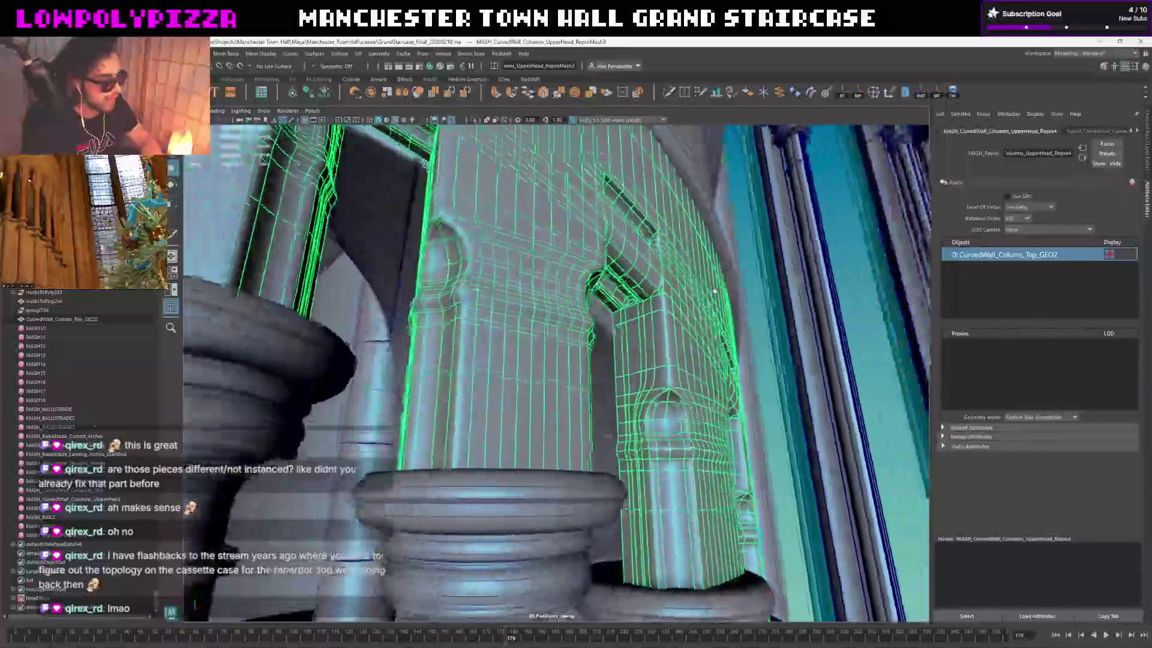
{"action": "mouse_move", "coordinate": [715, 289]}
{"action": "left_mouse_down", "text": "alt"}
{"action": "mouse_move", "coordinate": [714, 336]}
{"action": "mouse_move", "coordinate": [713, 291]}
{"action": "mouse_move", "coordinate": [677, 303]}
{"action": "mouse_move", "coordinate": [698, 311]}
{"action": "left_mouse_up", "text": "alt"}
{"action": "scroll", "coordinate": [698, 312], "scroll_direction": "up", "scroll_amount": 10}
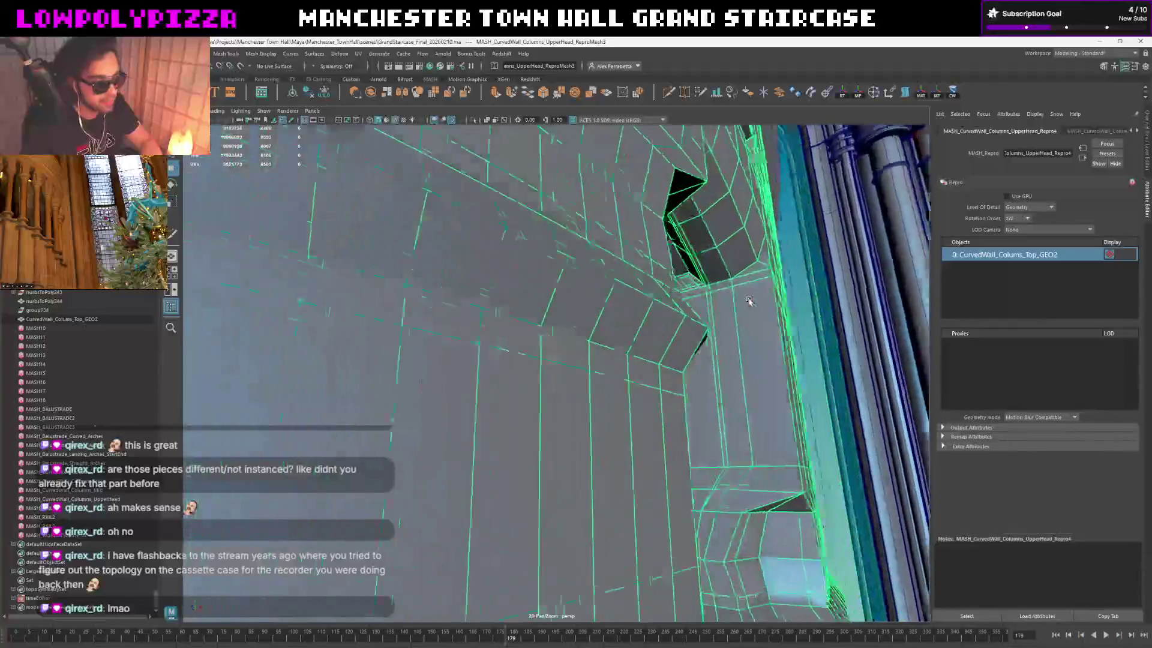
{"action": "scroll", "coordinate": [742, 309], "scroll_direction": "down", "scroll_amount": 10}
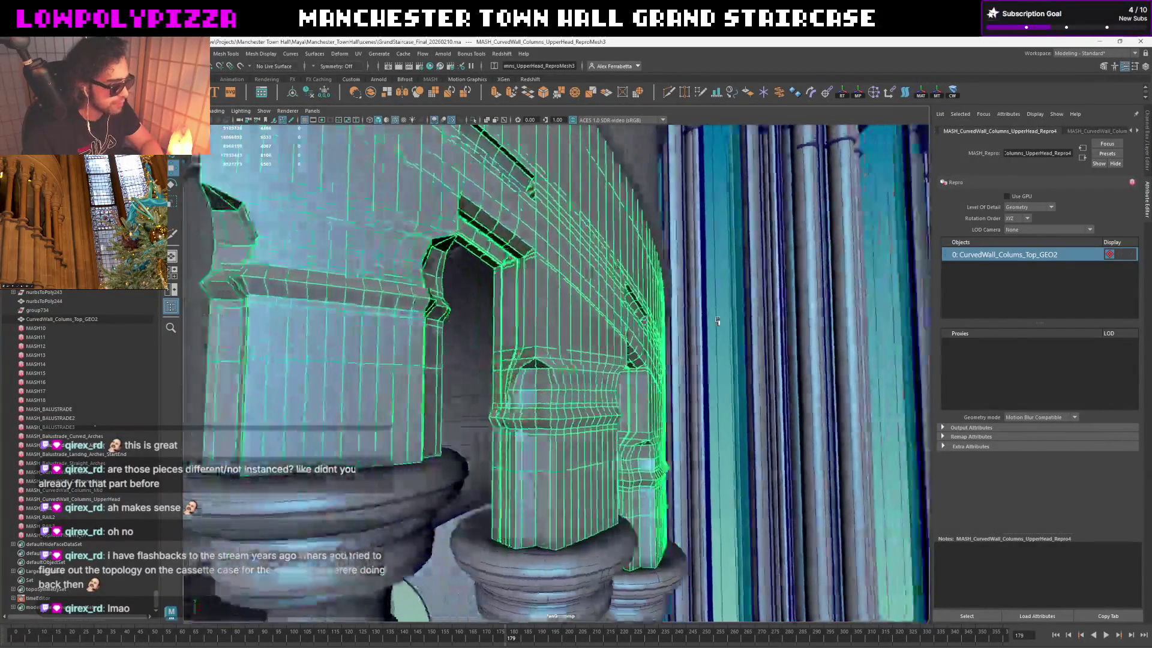
{"action": "mouse_move", "coordinate": [717, 321]}
{"action": "left_mouse_down", "text": "alt"}
{"action": "mouse_move", "coordinate": [667, 361]}
{"action": "mouse_move", "coordinate": [722, 352]}
{"action": "mouse_move", "coordinate": [691, 354]}
{"action": "mouse_move", "coordinate": [724, 330]}
{"action": "left_mouse_up", "text": "alt"}
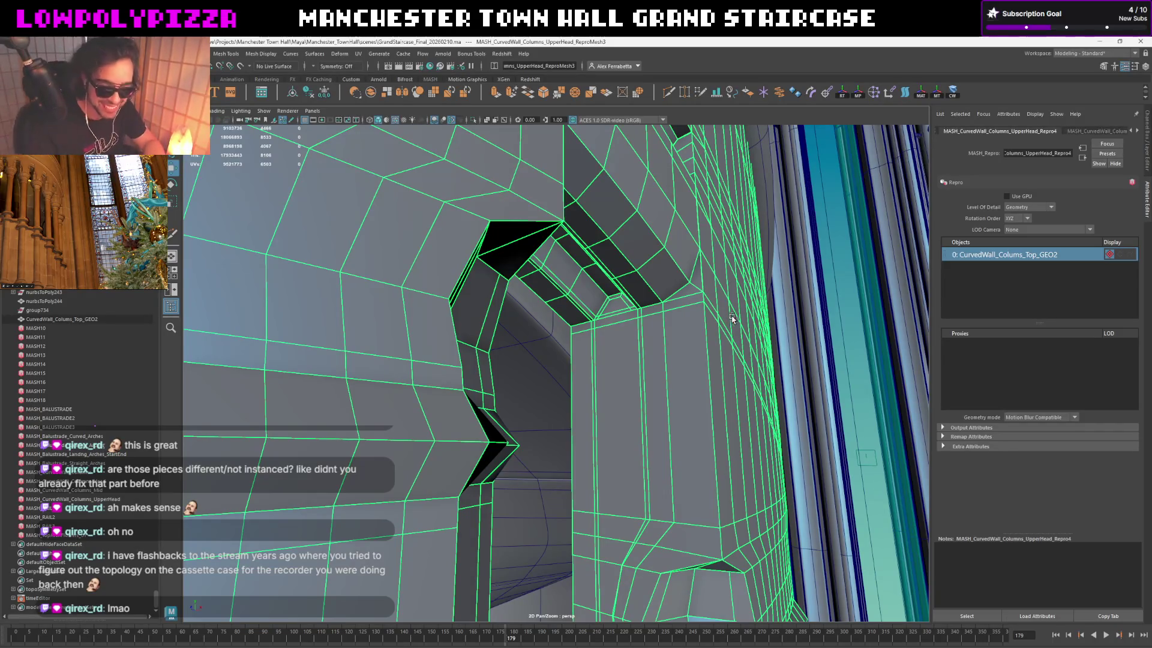
{"action": "scroll", "coordinate": [540, 324], "scroll_direction": "up", "scroll_amount": 3}
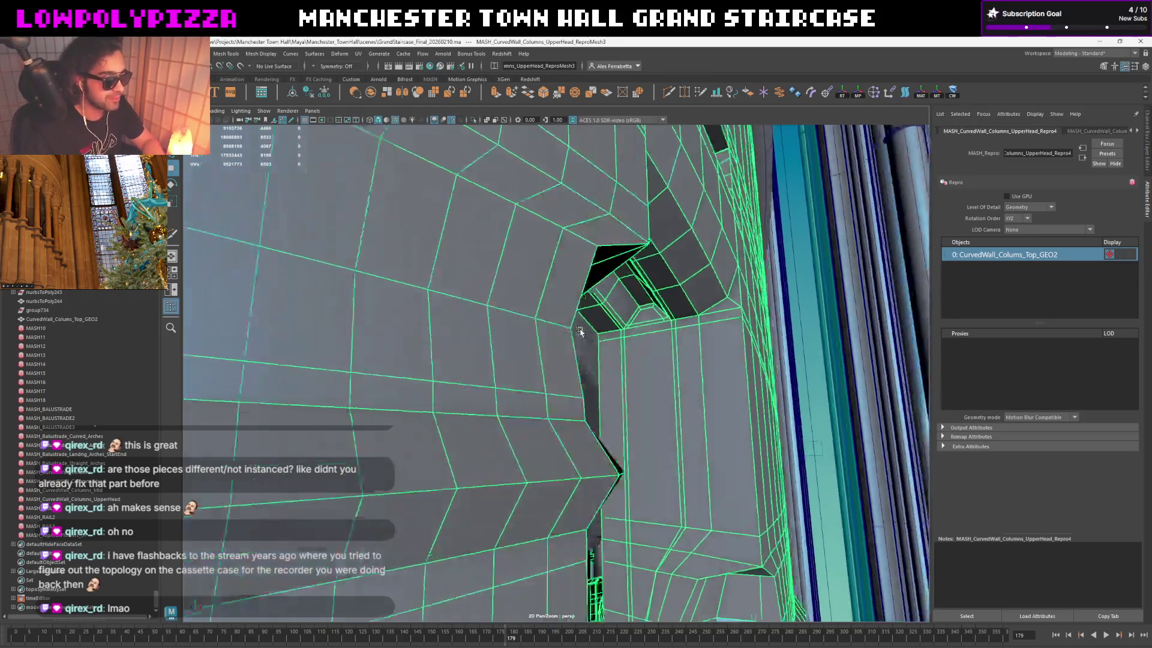
{"action": "scroll", "coordinate": [651, 399], "scroll_direction": "down", "scroll_amount": 3}
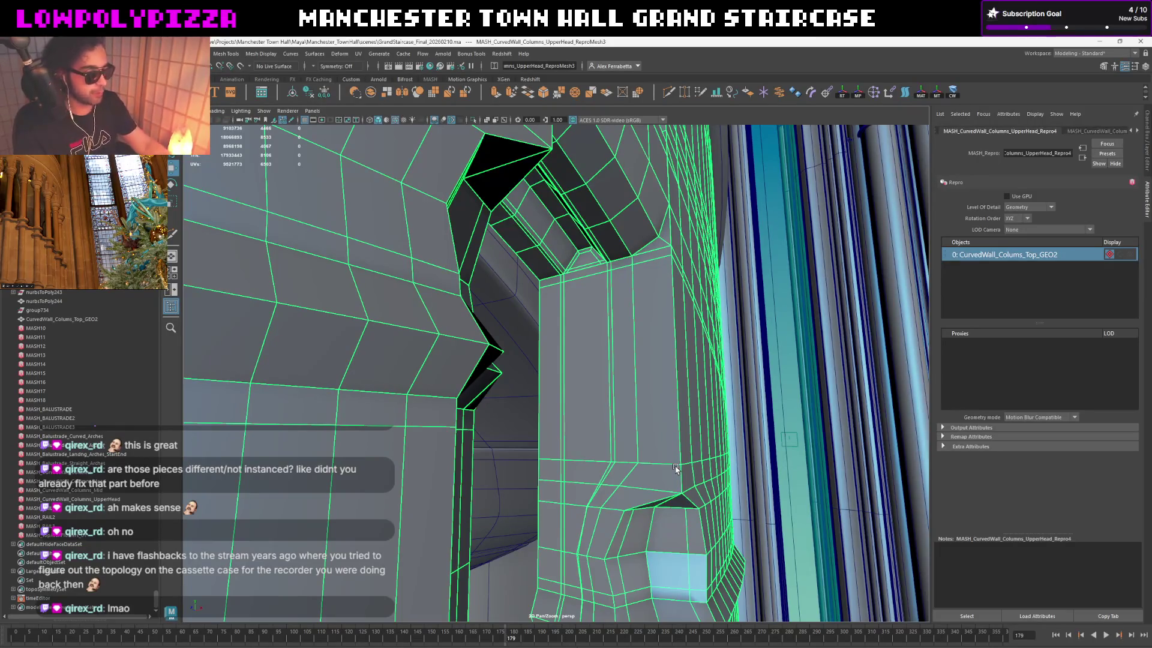
{"action": "scroll", "coordinate": [668, 322], "scroll_direction": "down", "scroll_amount": 10}
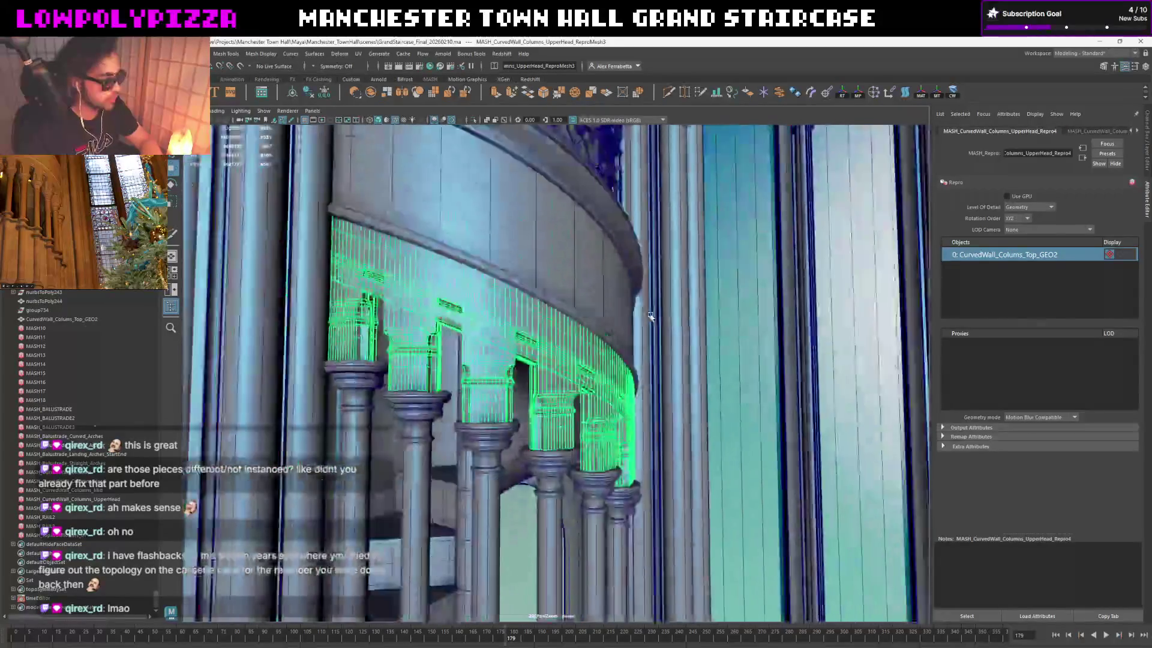
Step: Deselect the arch mesh and turn off Wireframe on Shaded
{"action": "scroll", "coordinate": [642, 300], "scroll_direction": "down", "scroll_amount": 5}
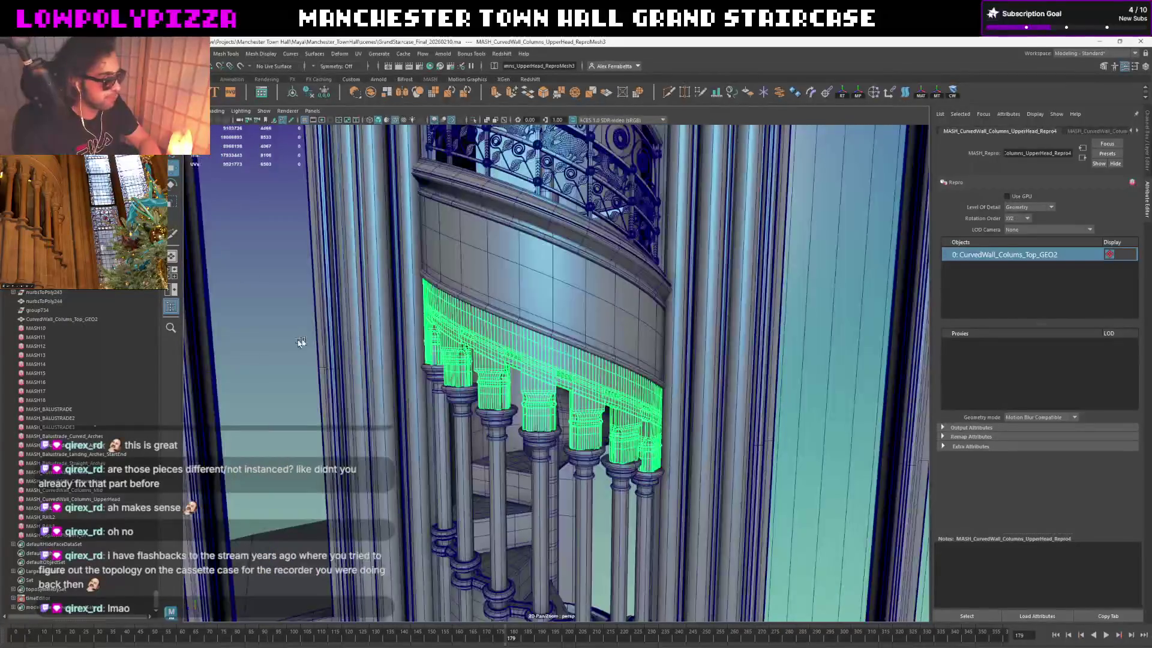
{"action": "left_click", "coordinate": [301, 342]}
{"action": "scroll", "coordinate": [468, 302], "scroll_direction": "up", "scroll_amount": 2}
{"action": "left_click_drag", "start_coordinate": [483, 305], "coordinate": [408, 156], "text": "alt"}
{"action": "left_click", "coordinate": [397, 120]}
Step: Orbit to a low view of the stair tower and show the Channel Box/Layer Editor
{"action": "mouse_move", "coordinate": [495, 378]}
{"action": "left_mouse_down", "text": "alt"}
{"action": "mouse_move", "coordinate": [567, 461]}
{"action": "mouse_move", "coordinate": [519, 454]}
{"action": "mouse_move", "coordinate": [537, 444]}
{"action": "mouse_move", "coordinate": [591, 242]}
{"action": "left_mouse_up", "text": "alt"}
{"action": "mouse_move", "coordinate": [596, 318]}
{"action": "left_mouse_down", "text": "alt"}
{"action": "mouse_move", "coordinate": [607, 362]}
{"action": "mouse_move", "coordinate": [661, 276]}
{"action": "mouse_move", "coordinate": [668, 375]}
{"action": "mouse_move", "coordinate": [1052, 153]}
{"action": "left_mouse_up", "text": "alt"}
{"action": "left_click", "coordinate": [1143, 142]}
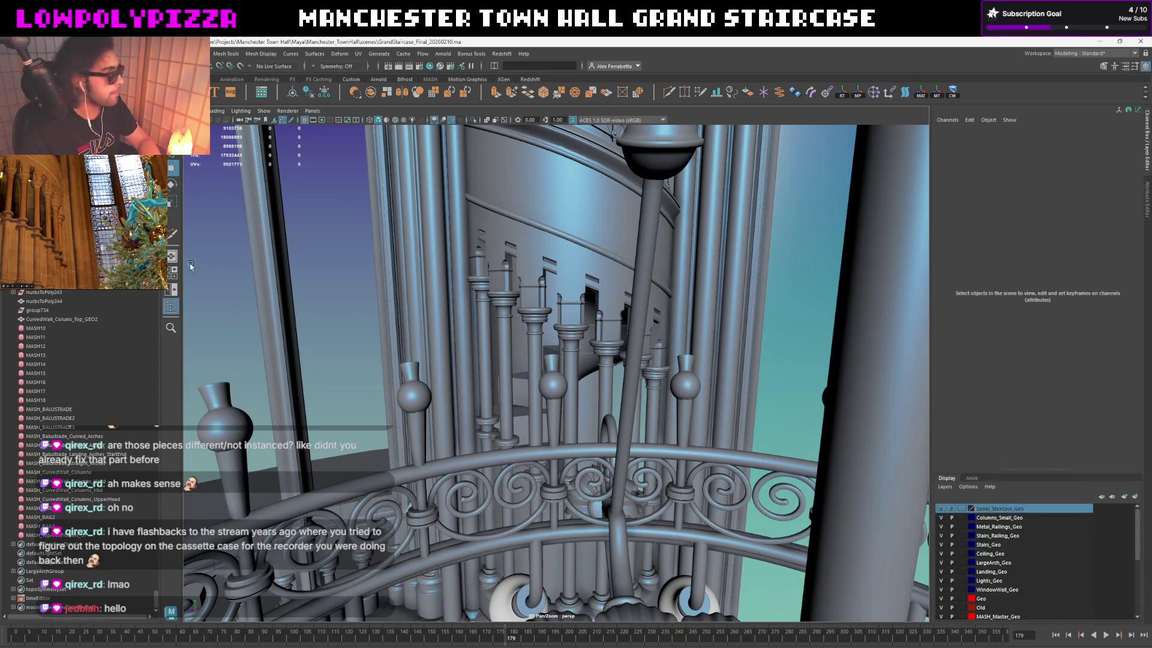
{"action": "scroll", "coordinate": [90, 450], "scroll_direction": "down", "scroll_amount": 5}
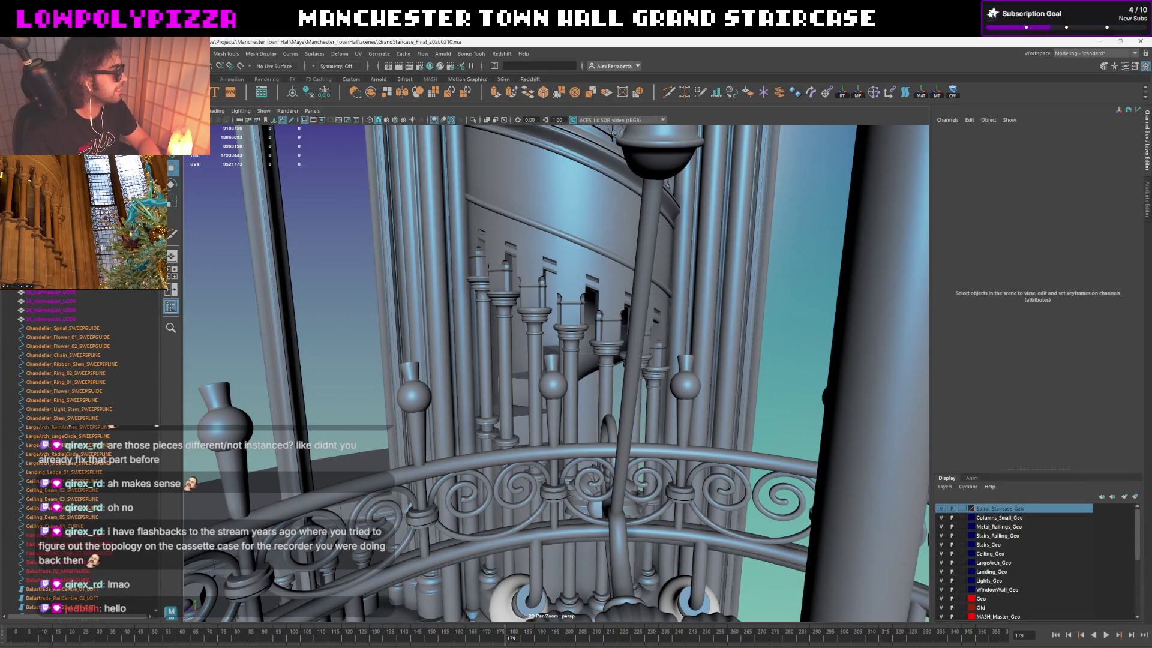